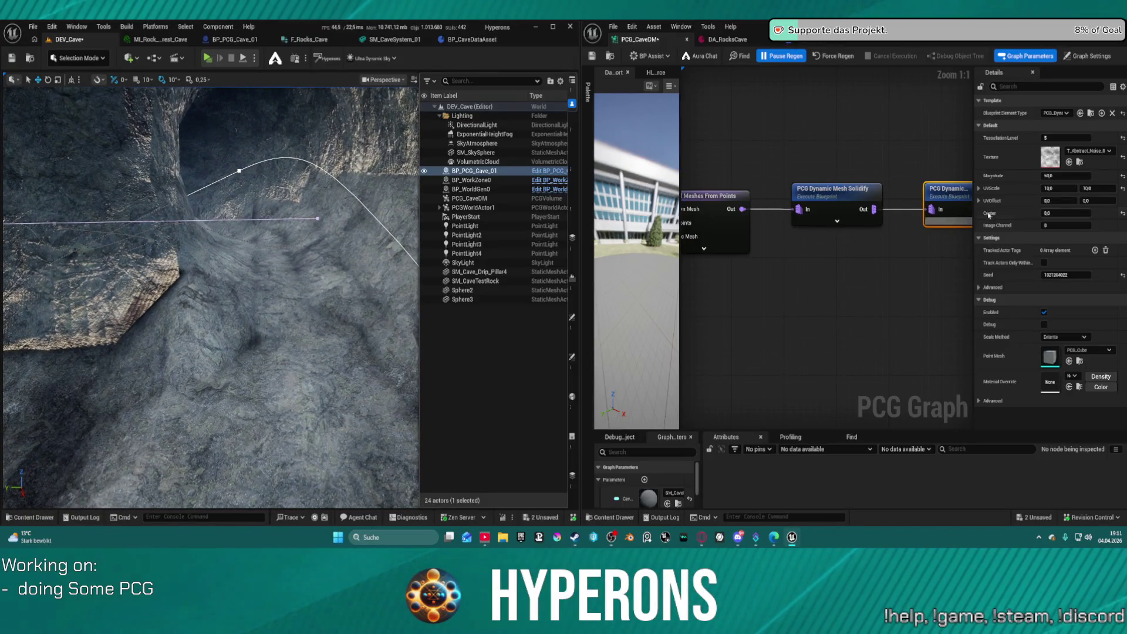
Unpause PCG regeneration, set the cave noise Magnitude to 150, and save.
left_click(780, 56)
left_click(1074, 175)
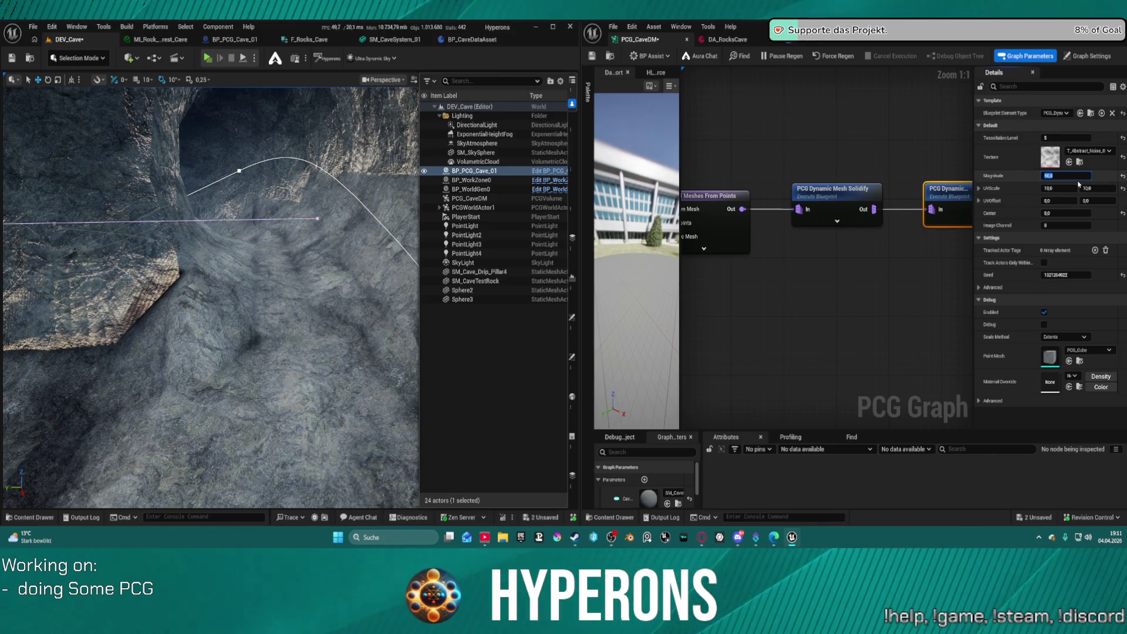
type("150")
key("Return")
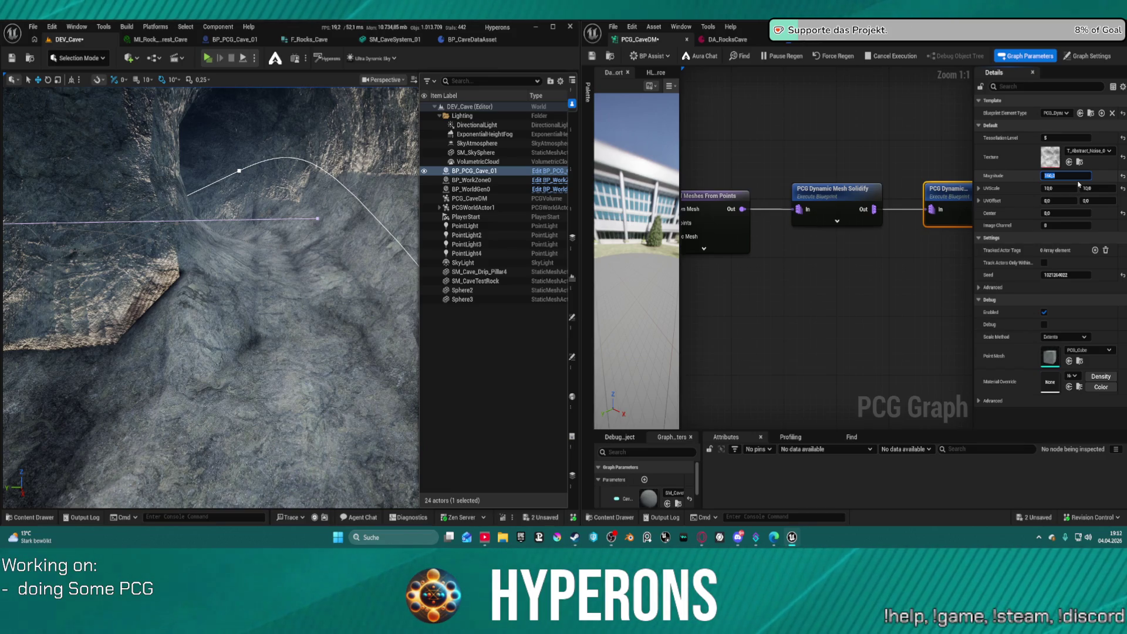
key("ctrl+s")
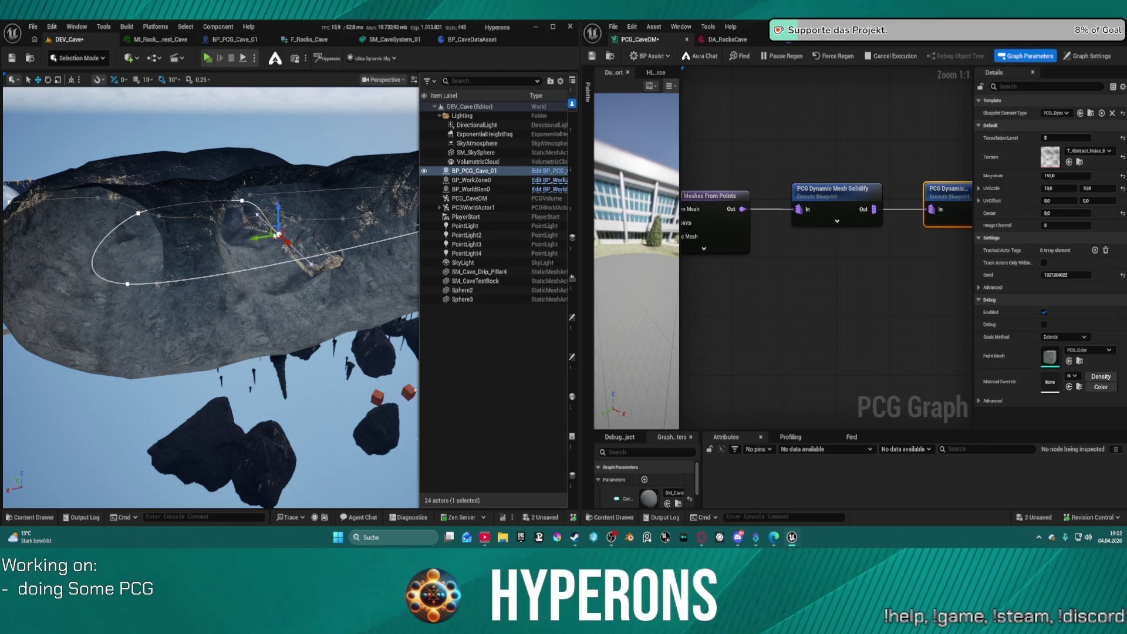
Drag the BP_PCG_Cave_01 spline's end point left to reshape the cave, then save.
left_click(288, 240)
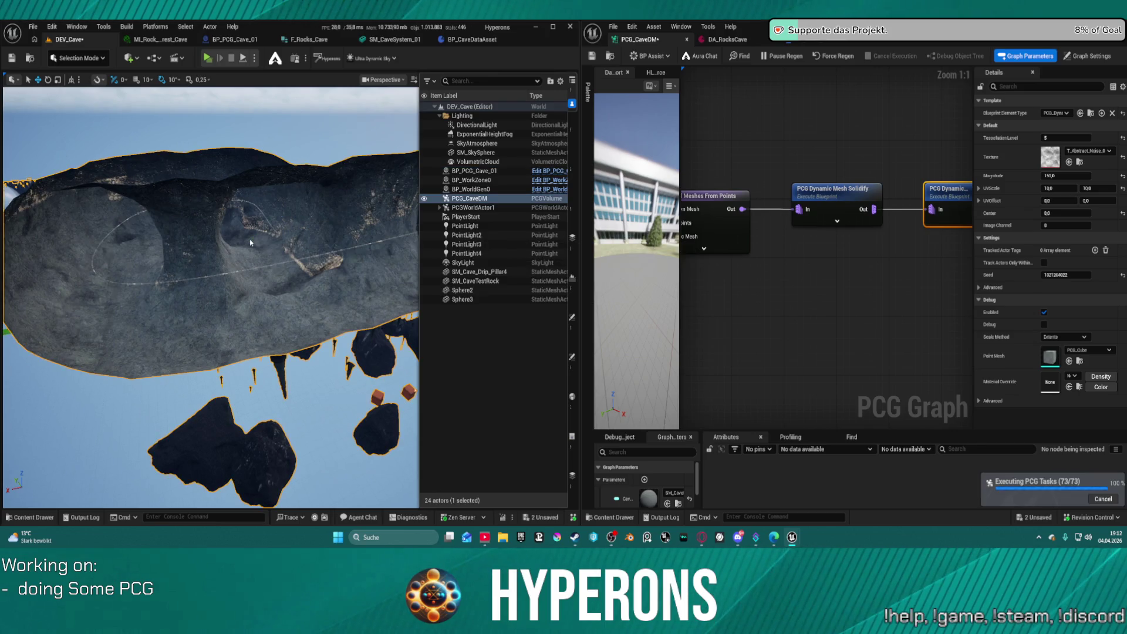
left_click(279, 234)
scroll(280, 232, "up", 5)
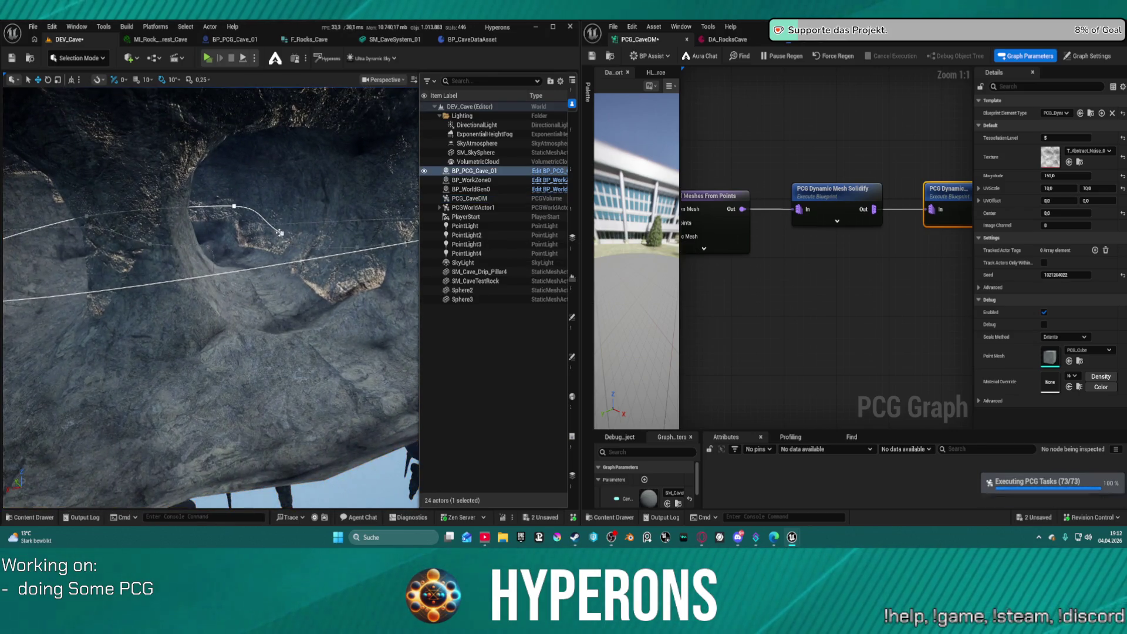
left_click(280, 233)
left_click_drag(273, 236, 211, 240)
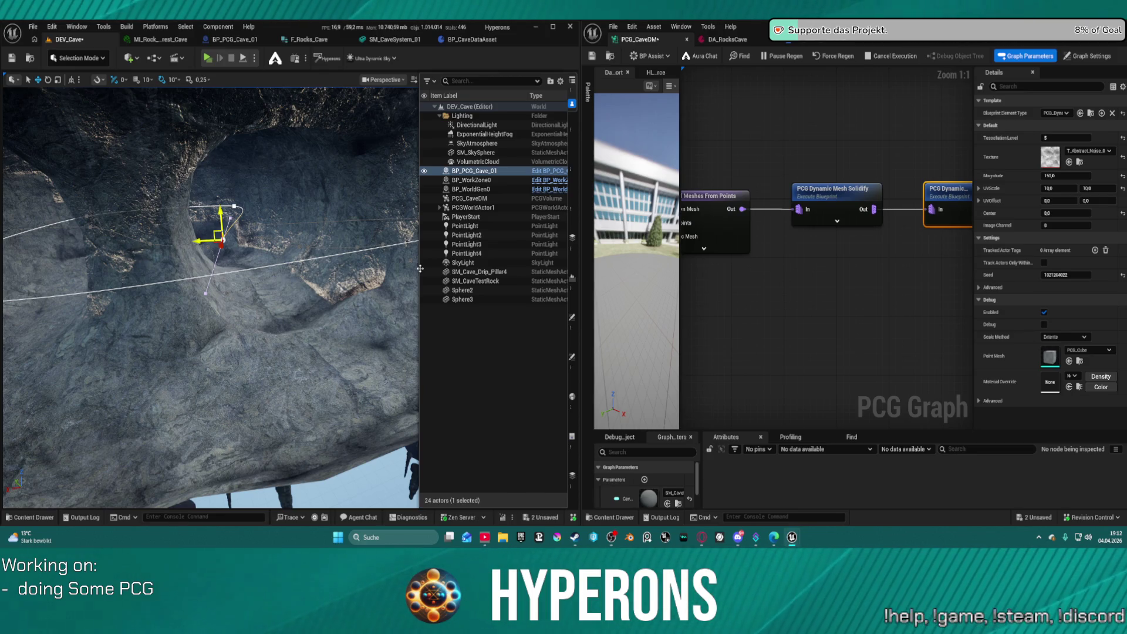
key("ctrl+s")
Fly the viewport through and around the regenerated rock cave to inspect it.
mouse_move(213, 233)
left_mouse_down()
mouse_move(194, 247)
mouse_move(193, 276)
left_mouse_up()
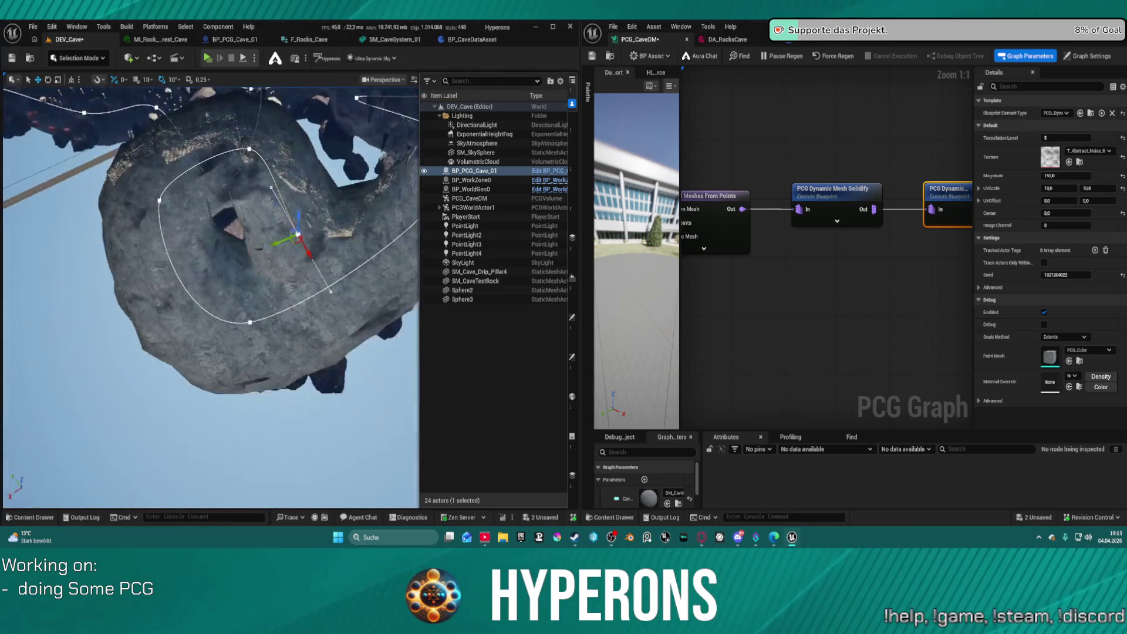
left_click_drag(193, 276, 194, 241)
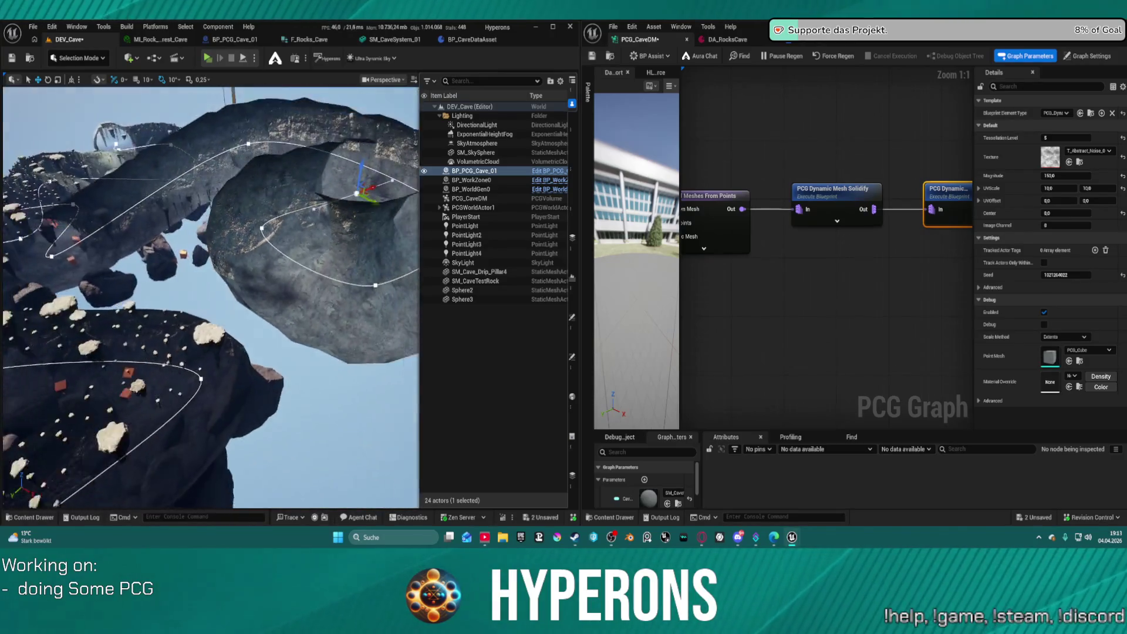
left_click_drag(194, 241, 194, 193)
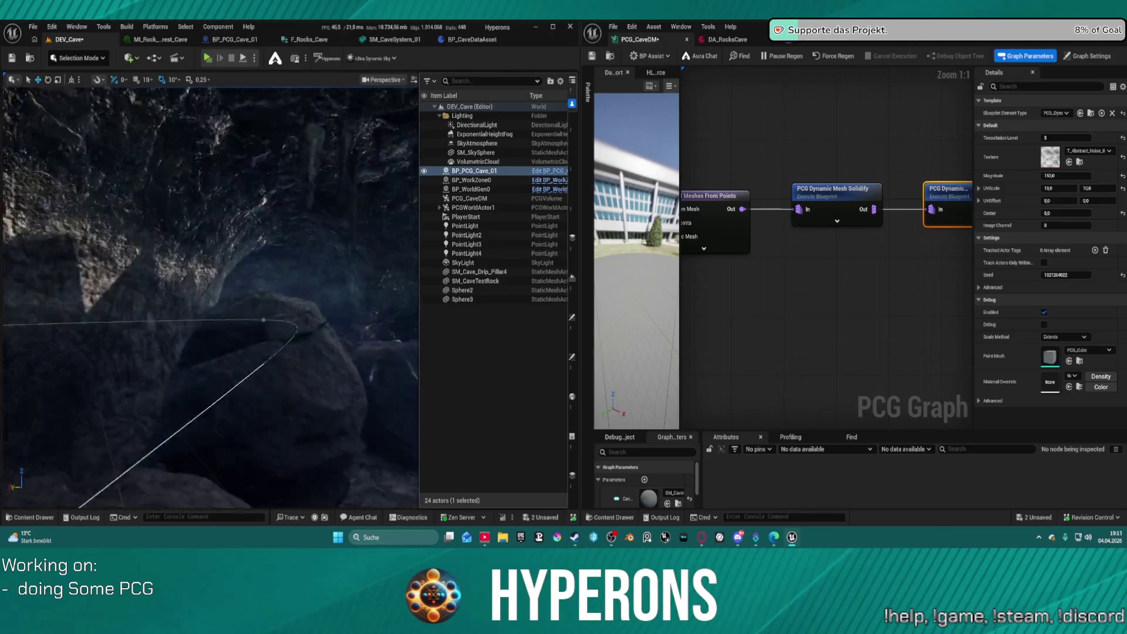
mouse_move(194, 194)
left_mouse_down()
mouse_move(194, 135)
mouse_move(294, 139)
left_mouse_up()
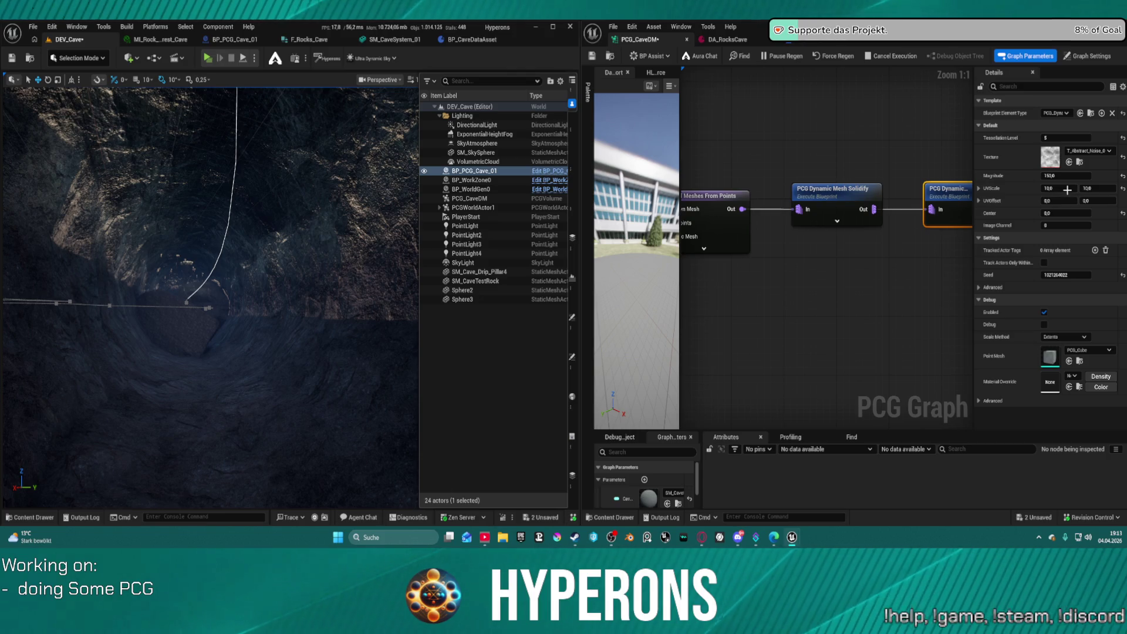
Save, set the cave texture UVScale X and Y to 5.0, and focus the spline.
key("ctrl+s")
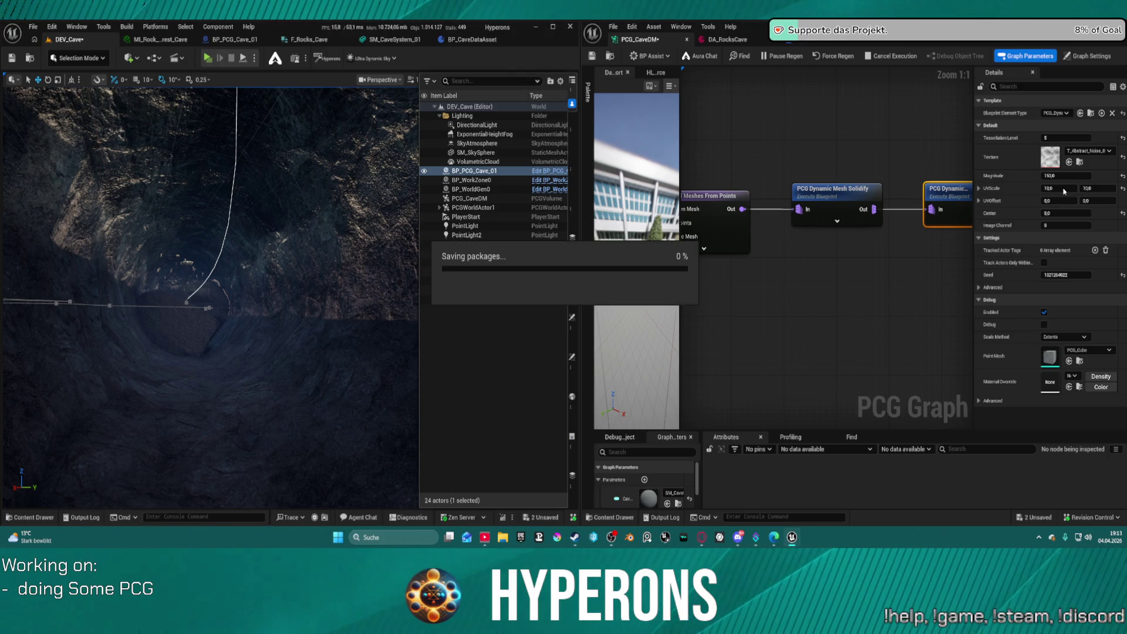
left_click(1063, 188)
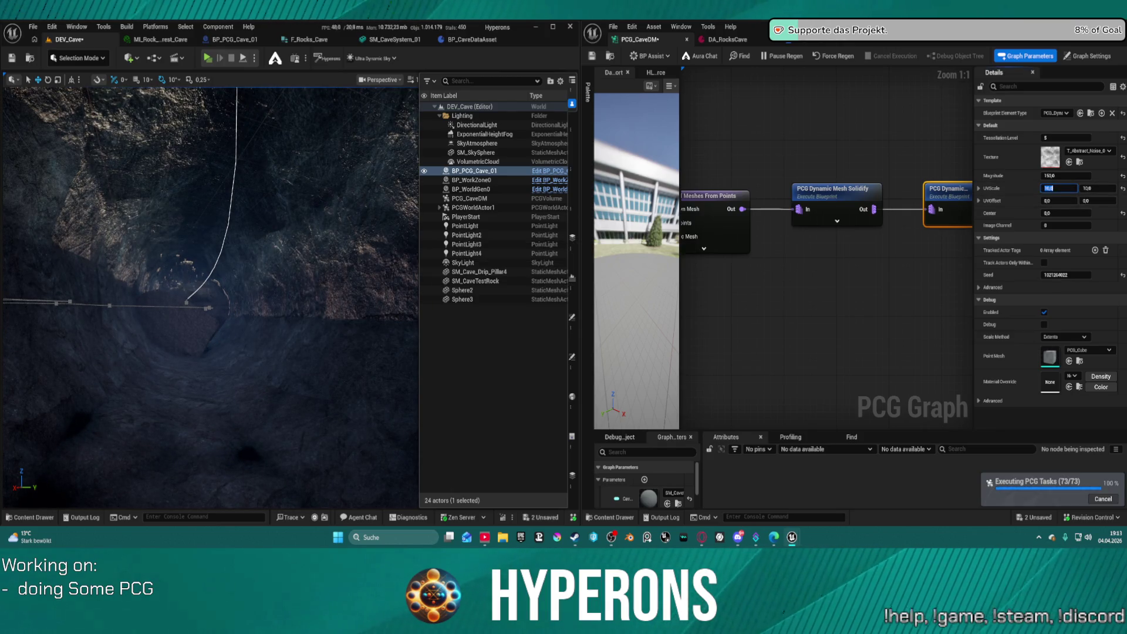
type("5")
key("Tab")
type("4")
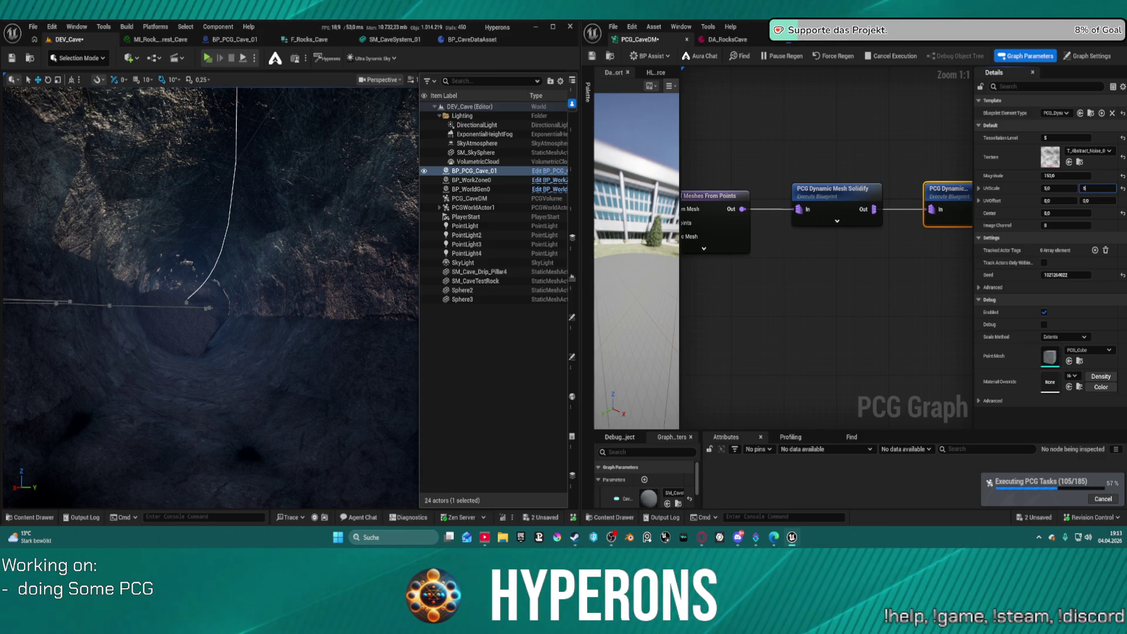
key("ctrl+z")
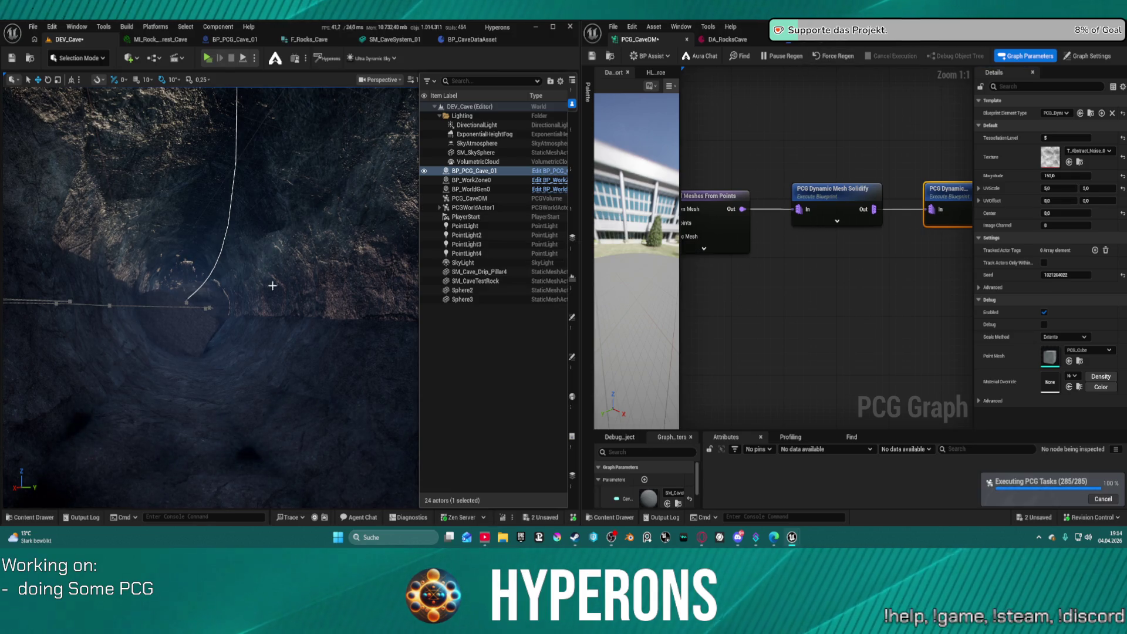
key("f")
scroll(210, 297, "down", 5)
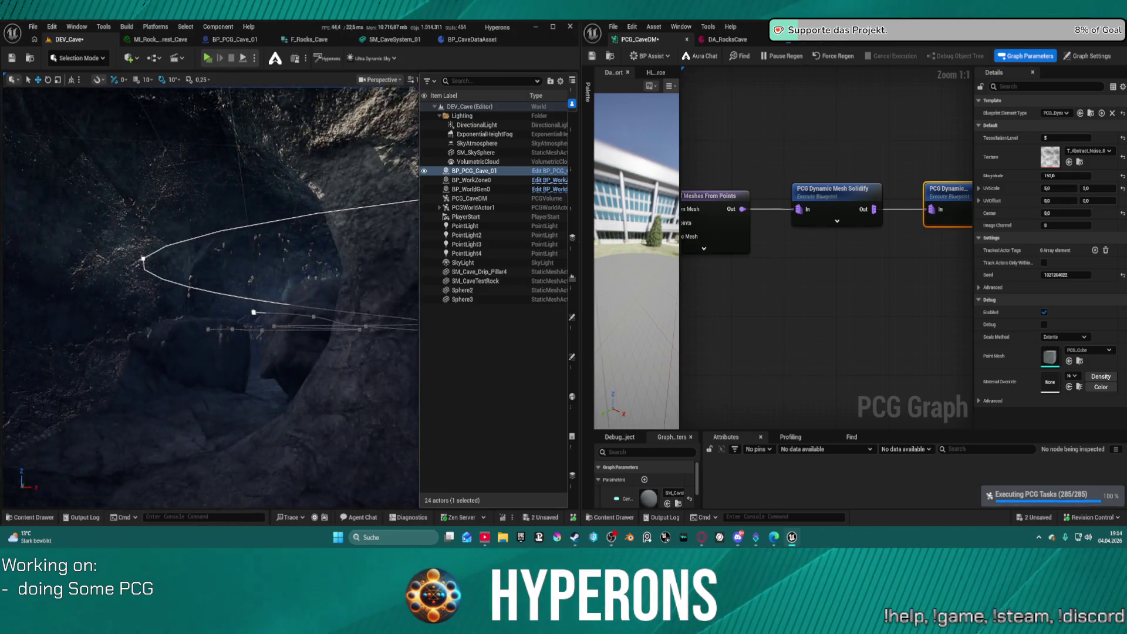
Set the cave texture UVScale X and Y to 15.0 and save.
left_click_drag(210, 297, 97, 296)
left_click(1060, 189)
type("15")
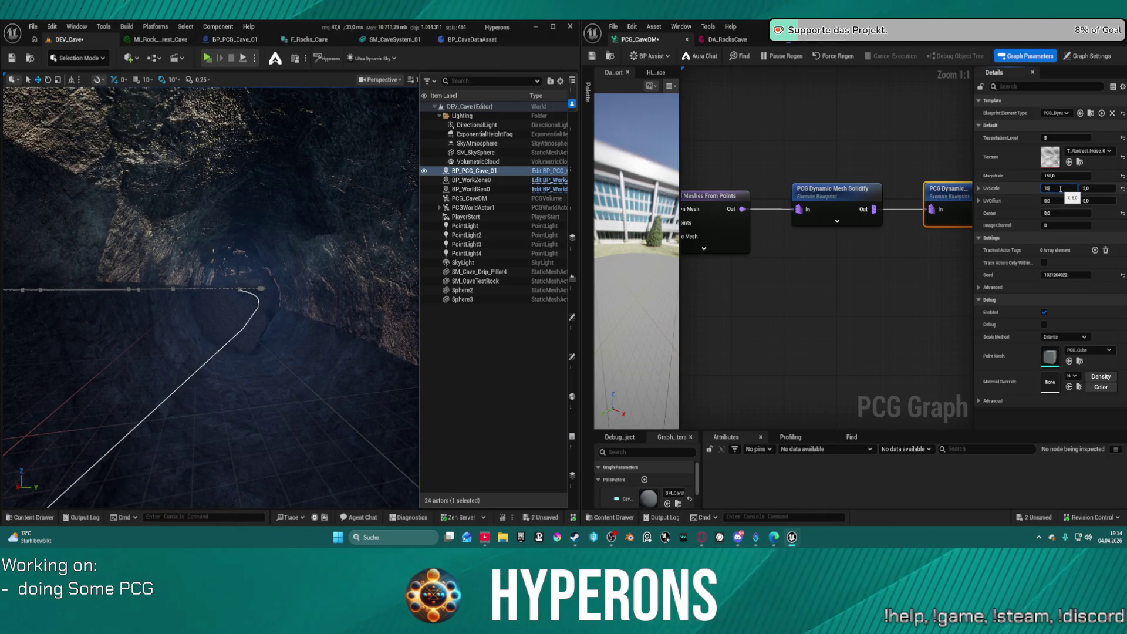
key("Tab")
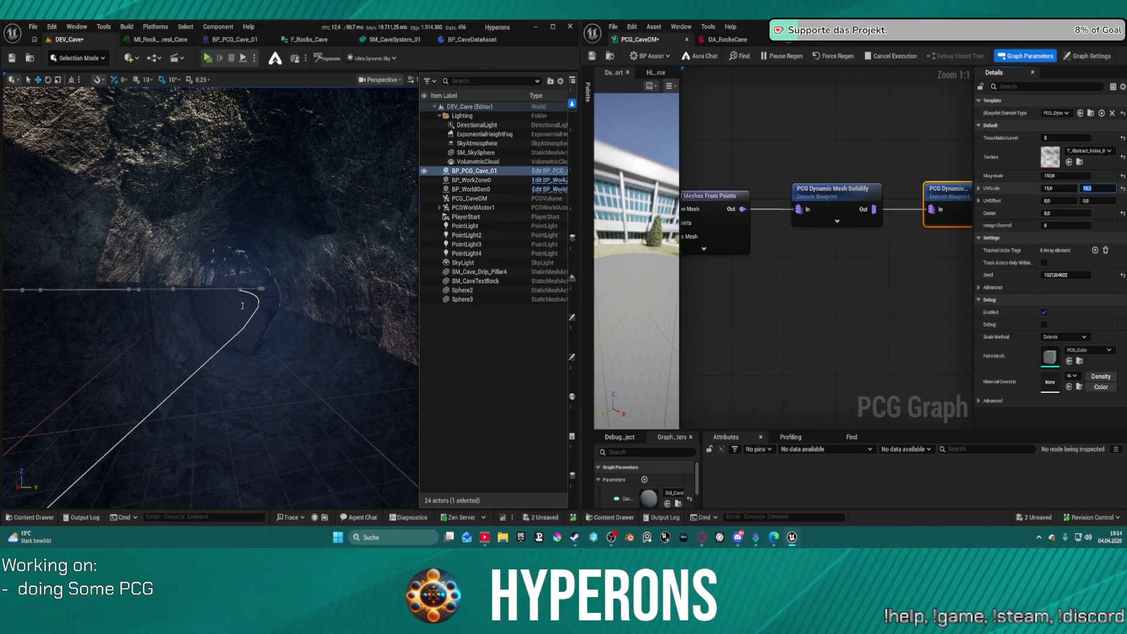
key("ctrl+s")
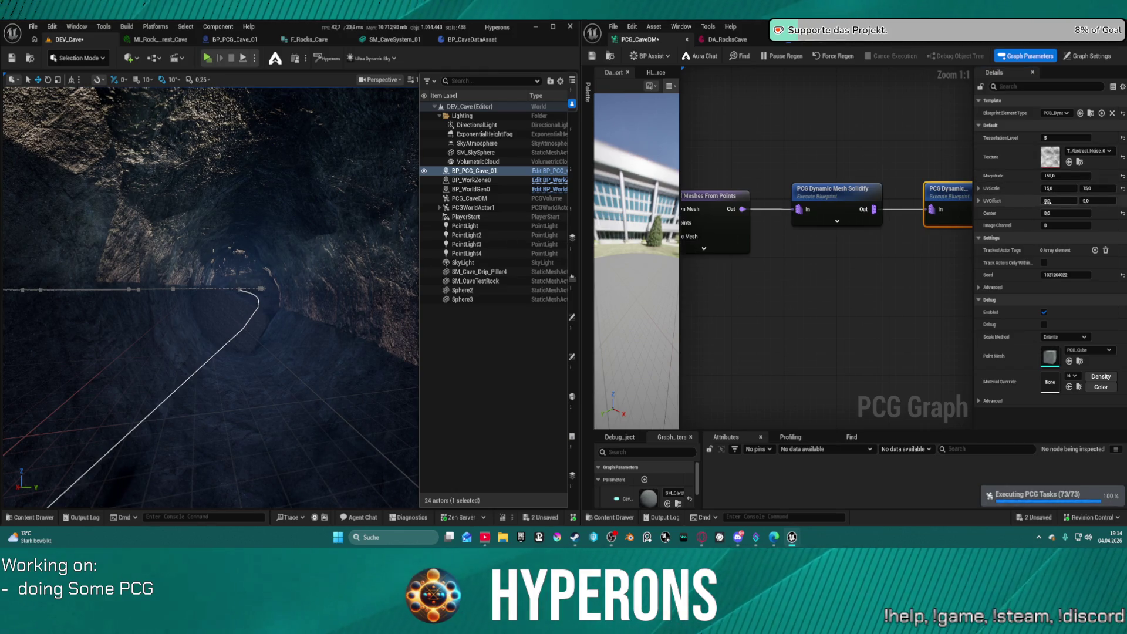
Pan the PCG graph to bring the Mesh Sampler area into view.
scroll(261, 284, "down", 15)
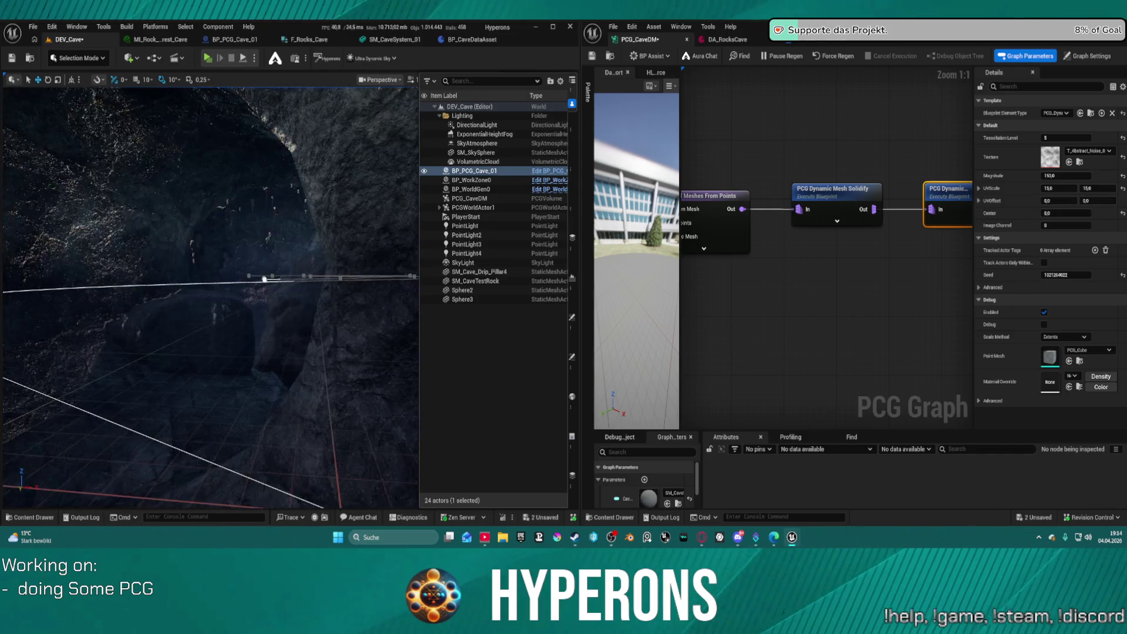
scroll(261, 283, "up", 15)
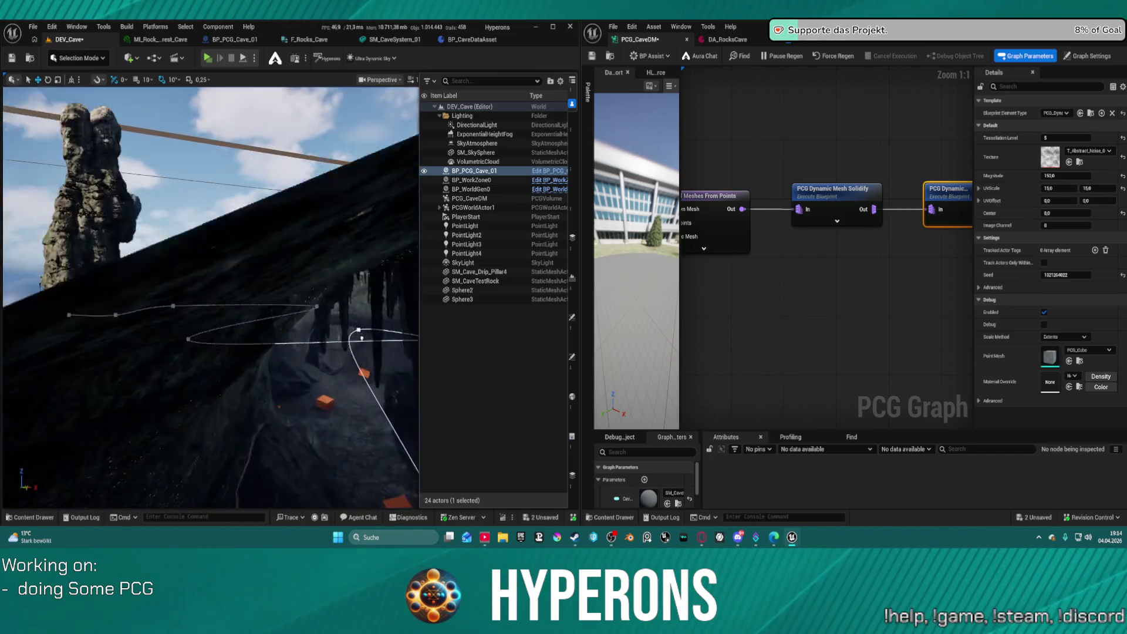
scroll(261, 283, "up", 10)
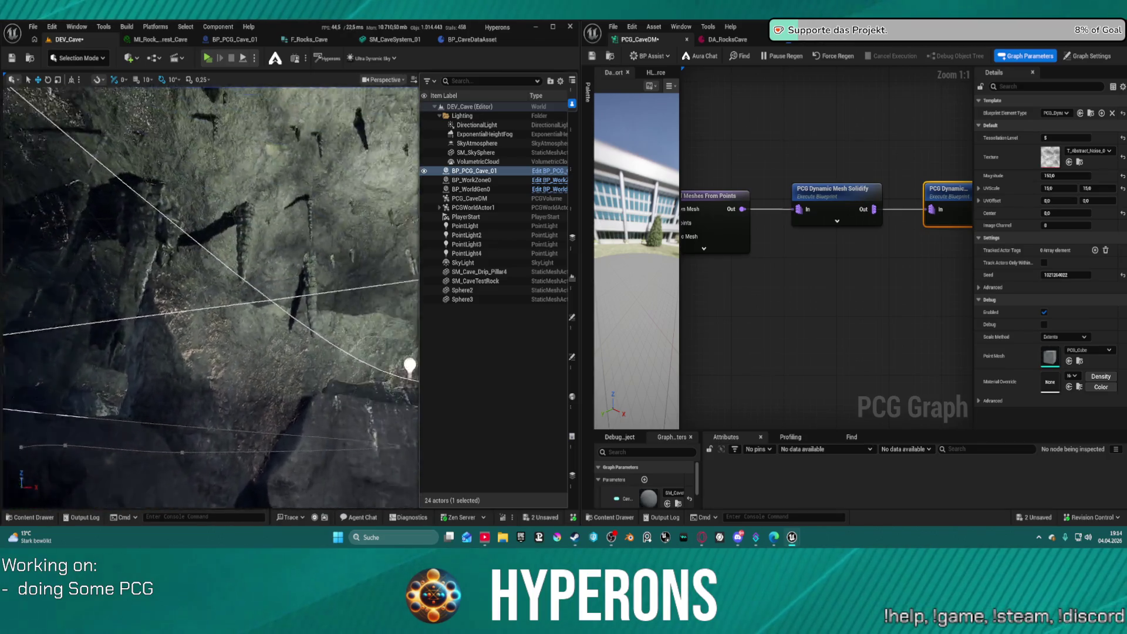
scroll(261, 284, "up", 10)
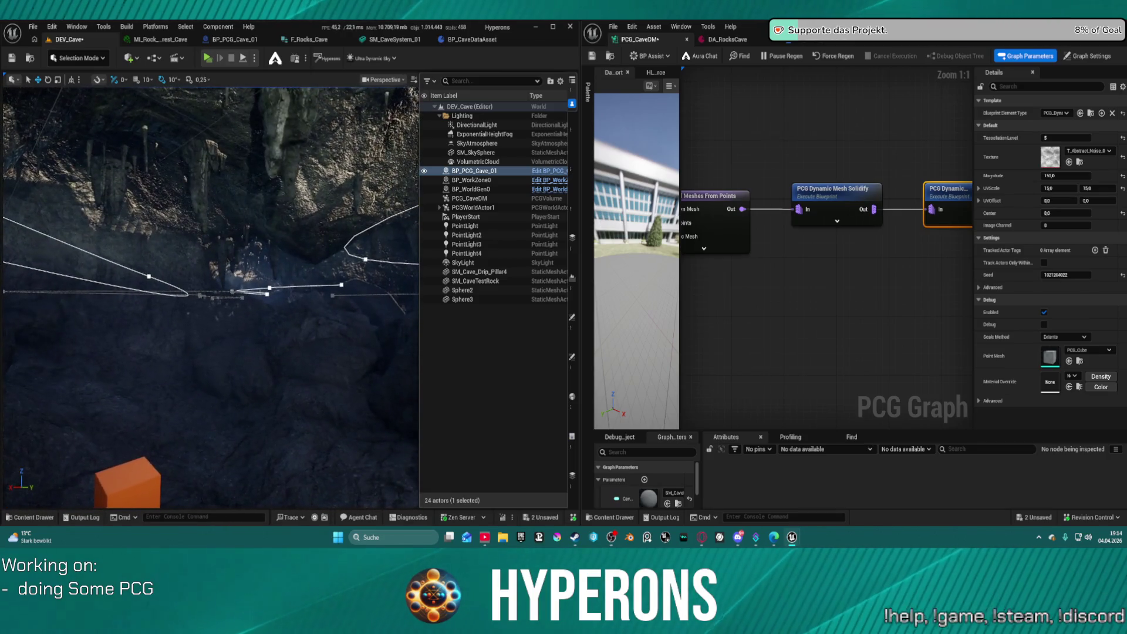
scroll(261, 284, "down", 15)
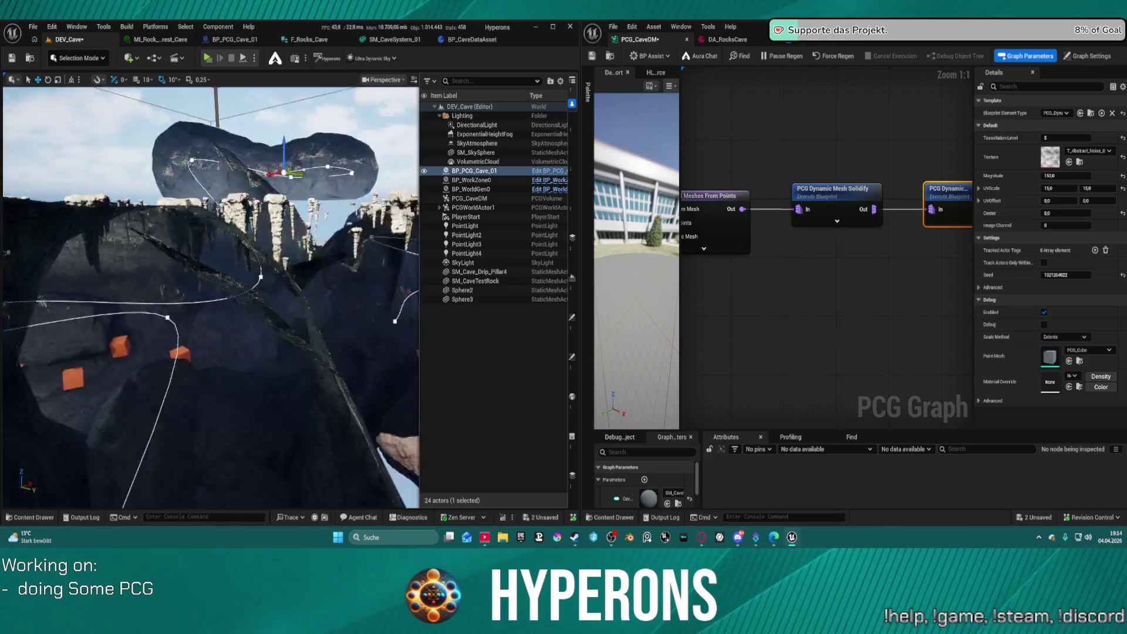
scroll(908, 127, "down", 4)
left_click_drag(908, 126, 688, 185)
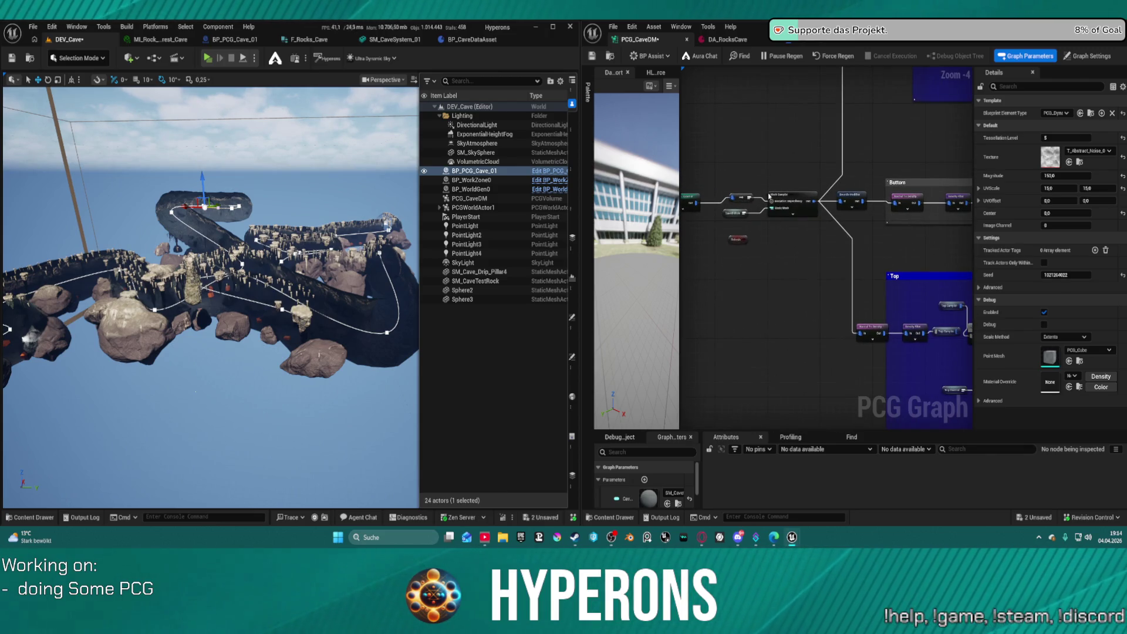
Delete the node feeding Mesh Sampler, undo it, then force-regenerate and save the graph.
scroll(769, 197, "up", 5)
left_click(816, 231)
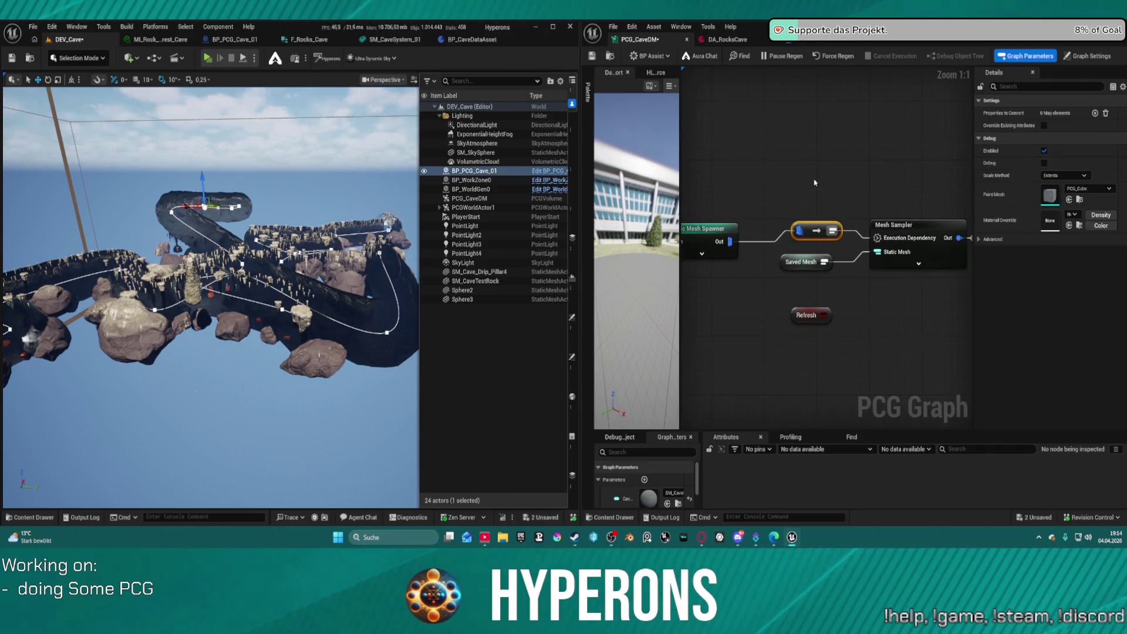
key("Delete")
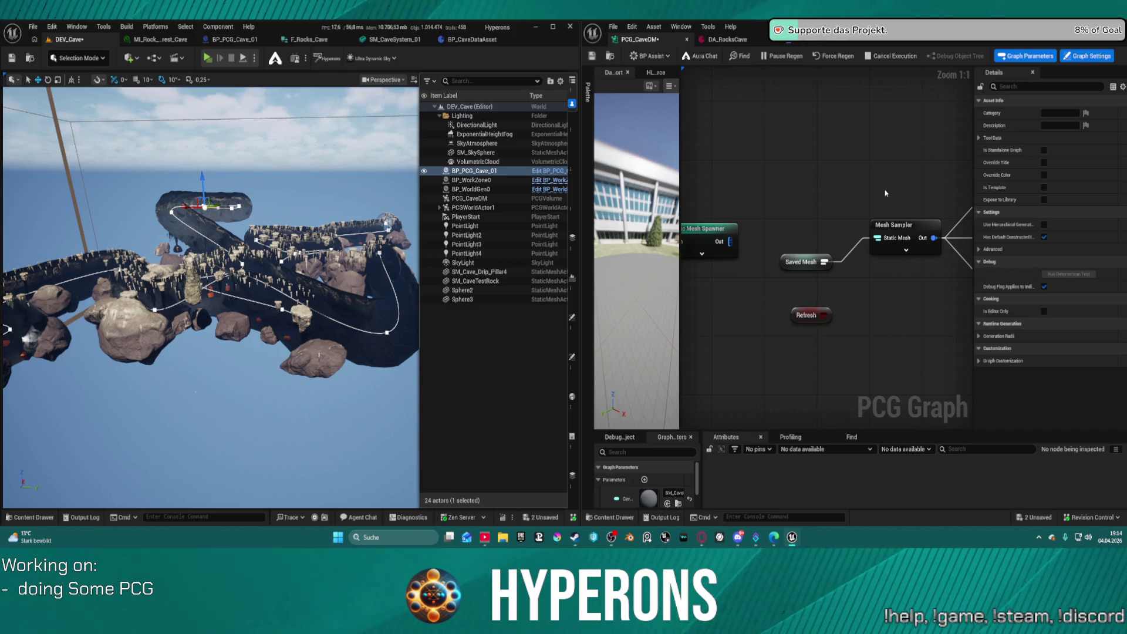
key("ctrl+z")
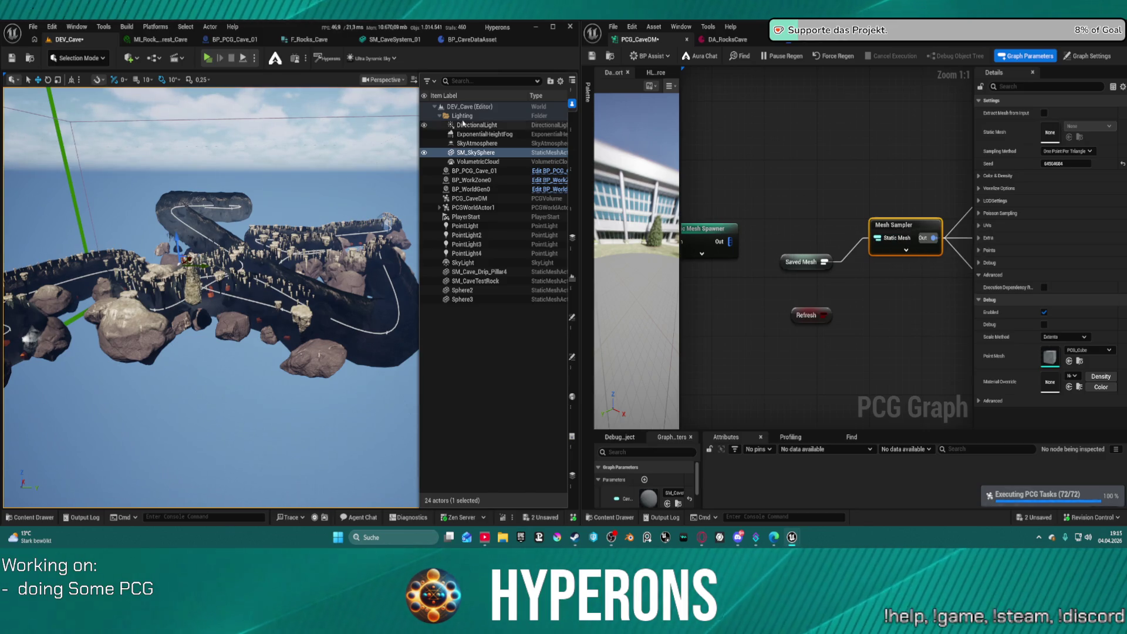
left_click(827, 56)
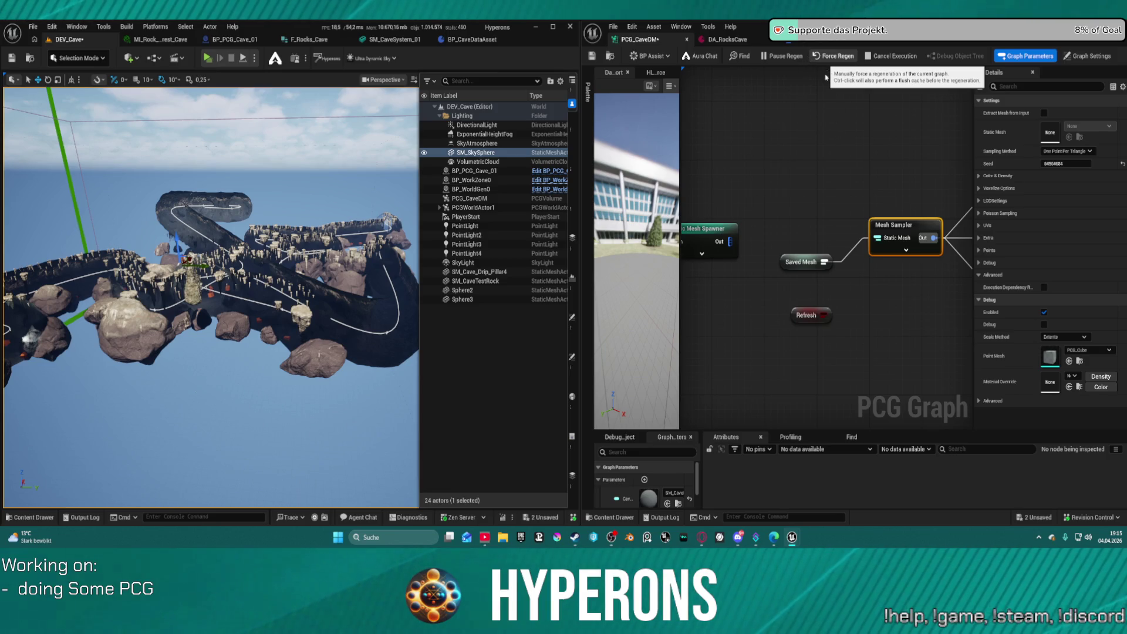
key("ctrl+s")
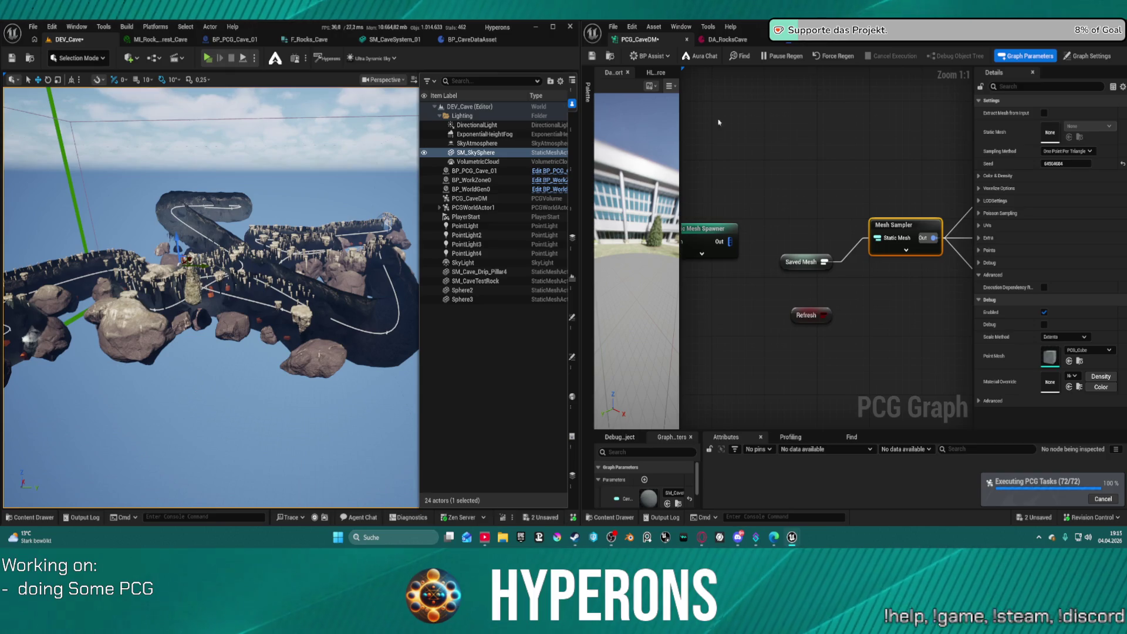
Turn off Mesh Sampler's Execution Dependency and save so the cave regenerates.
key("w")
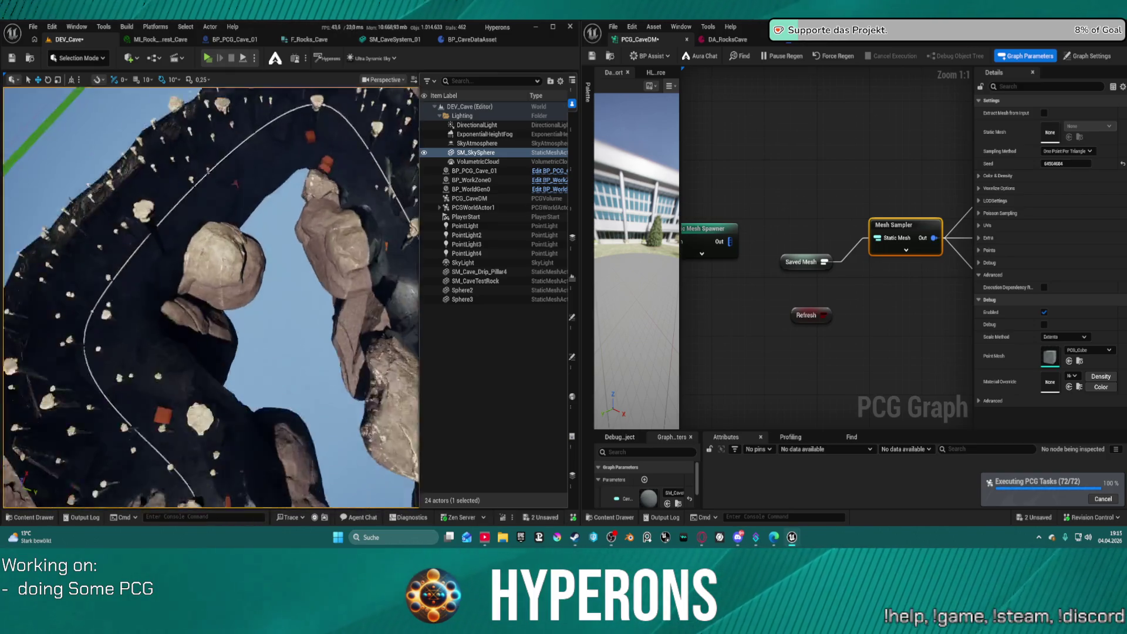
key("s")
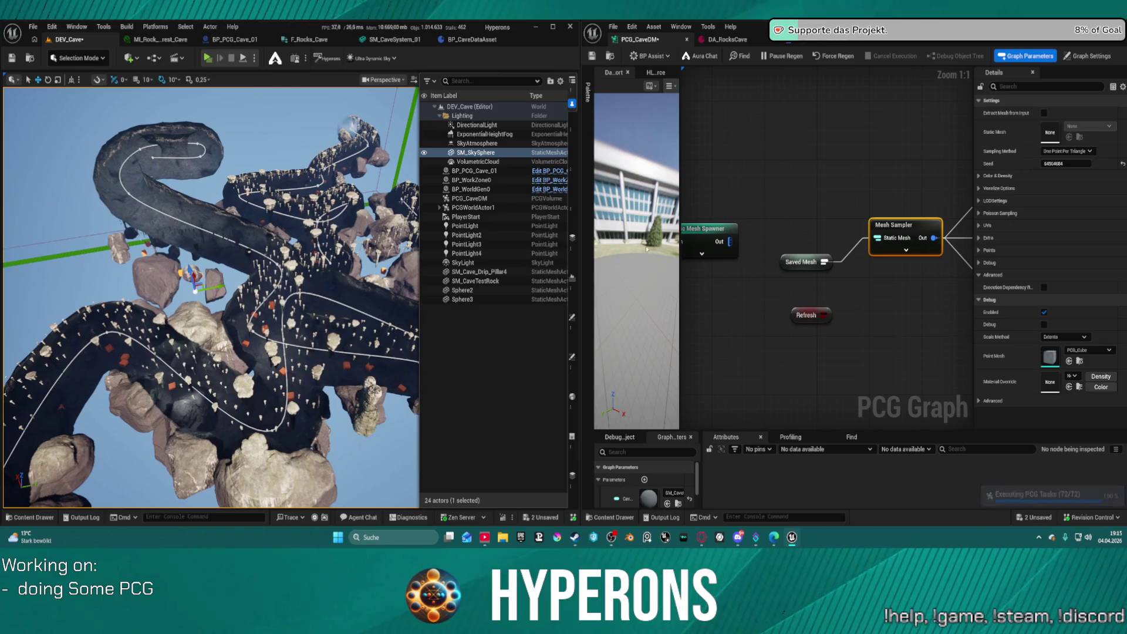
left_click(1045, 288)
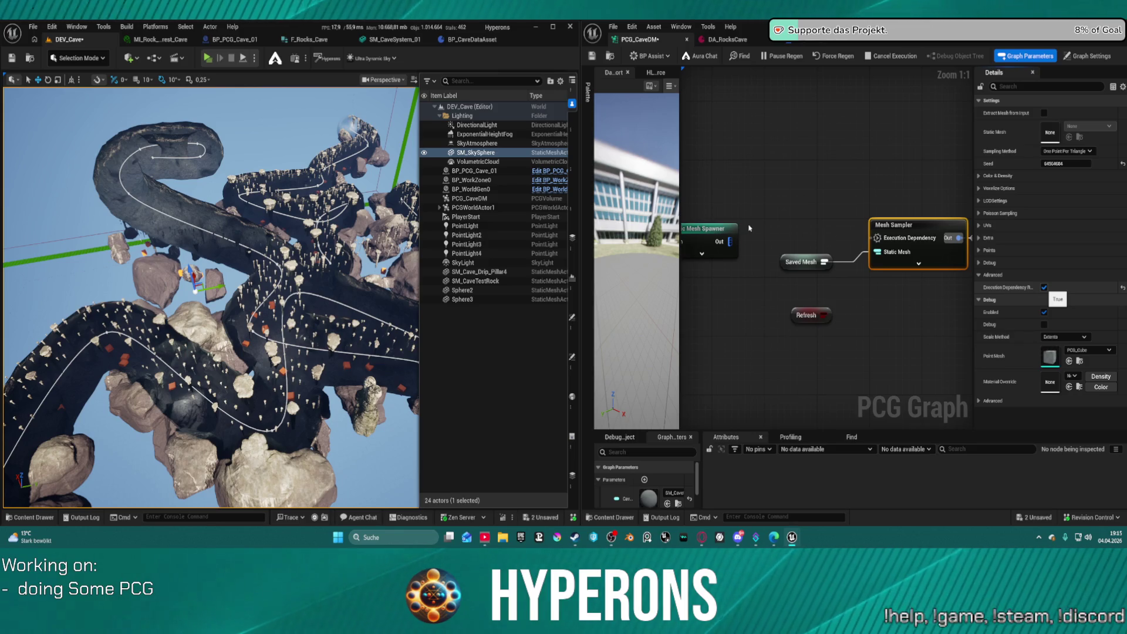
key("ctrl+z")
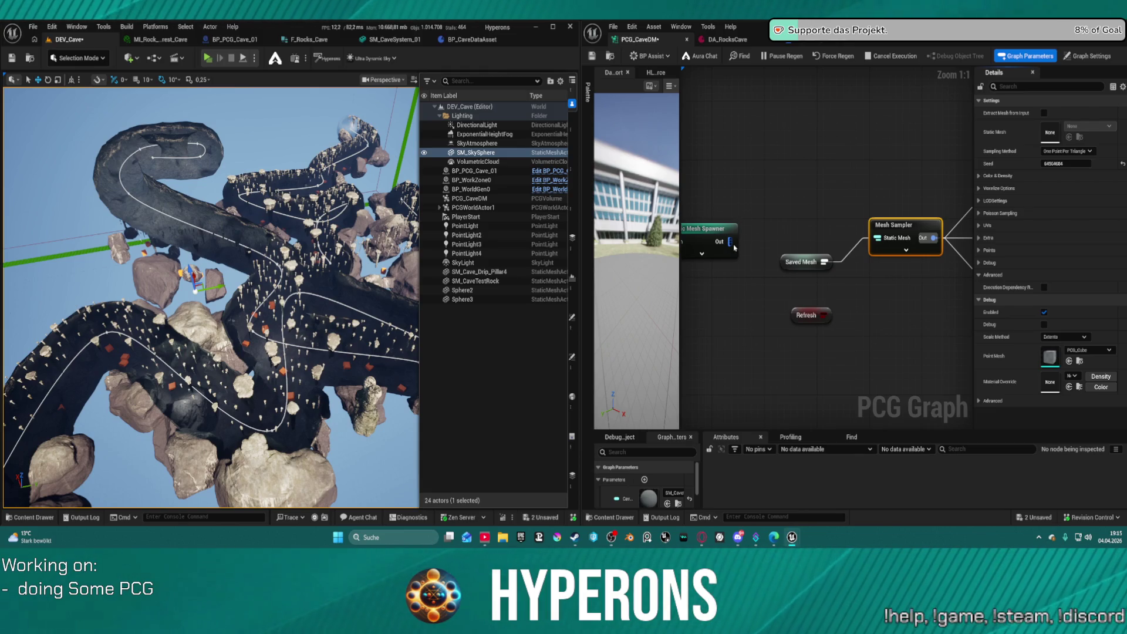
key("ctrl+s")
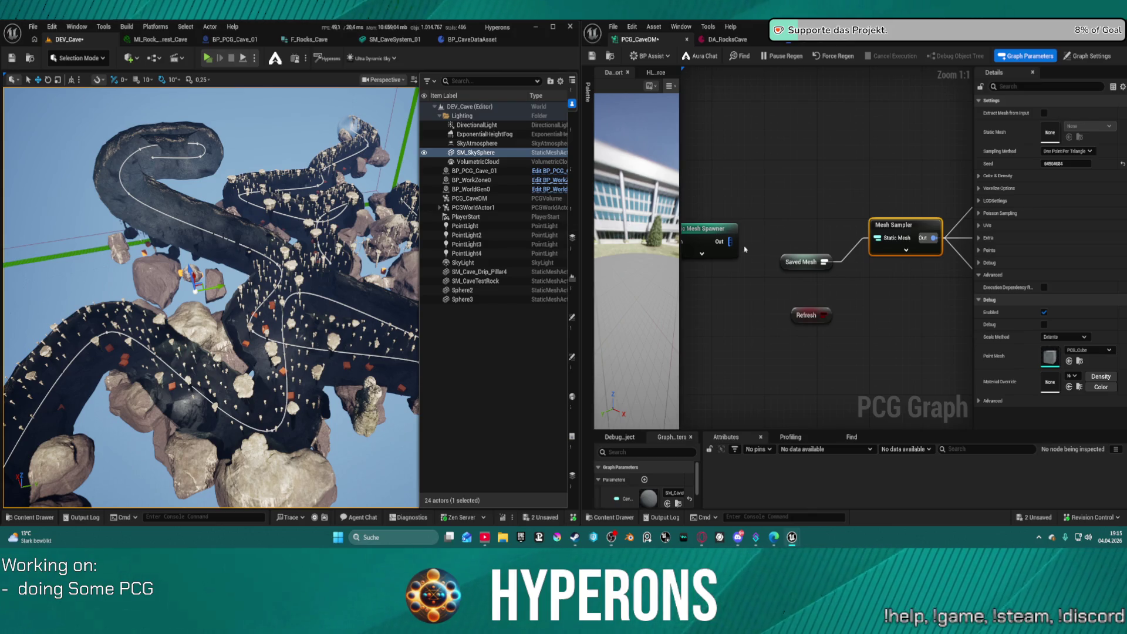
mouse_move(730, 241)
left_mouse_down()
mouse_move(919, 245)
mouse_move(904, 249)
left_mouse_up()
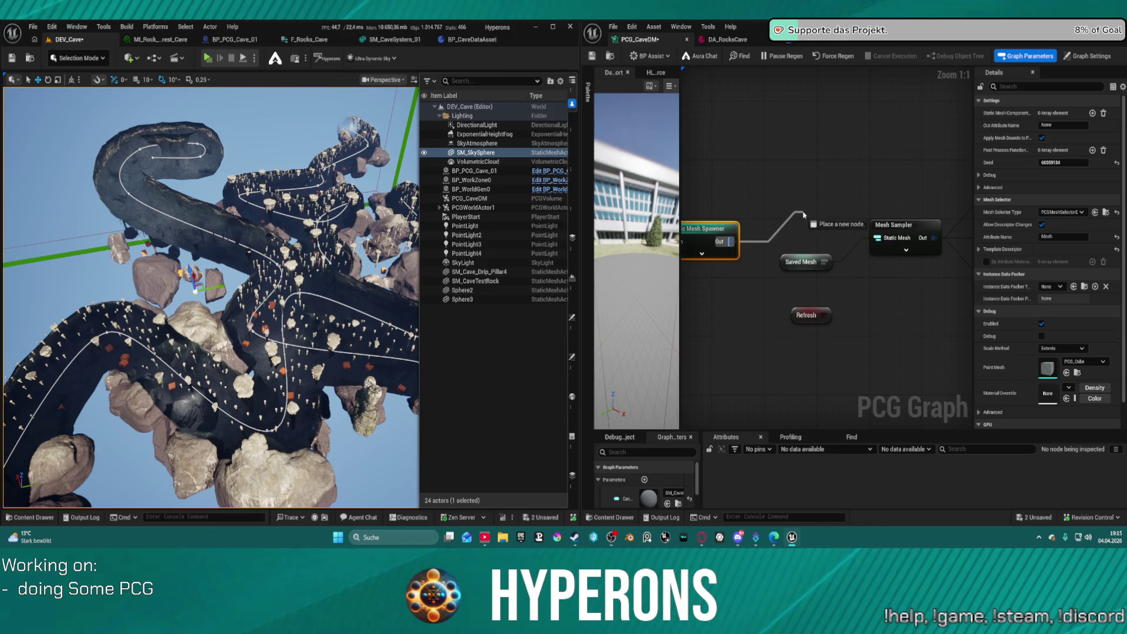
Wire the Mesh Spawner's Out pin to the Mesh Sampler's Execution Dependency pin.
left_click(805, 160)
left_click(905, 250)
left_click_drag(888, 241, 730, 241)
left_click(886, 224)
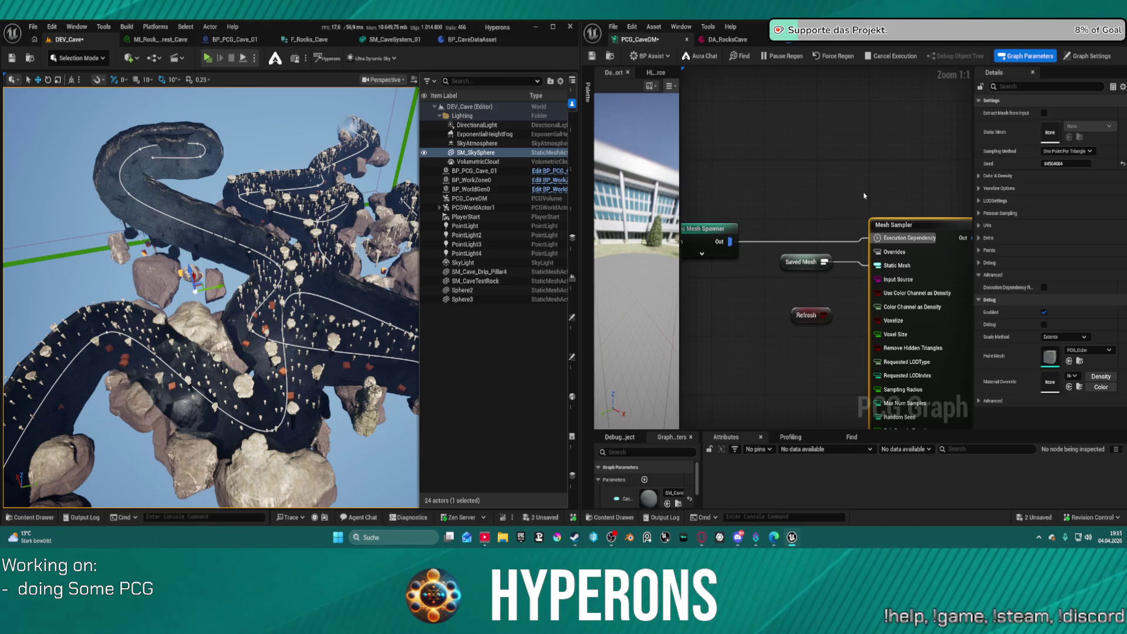
Check Execution Dependency in the Mesh Sampler's Details and save the PCG graph.
right_click(828, 165)
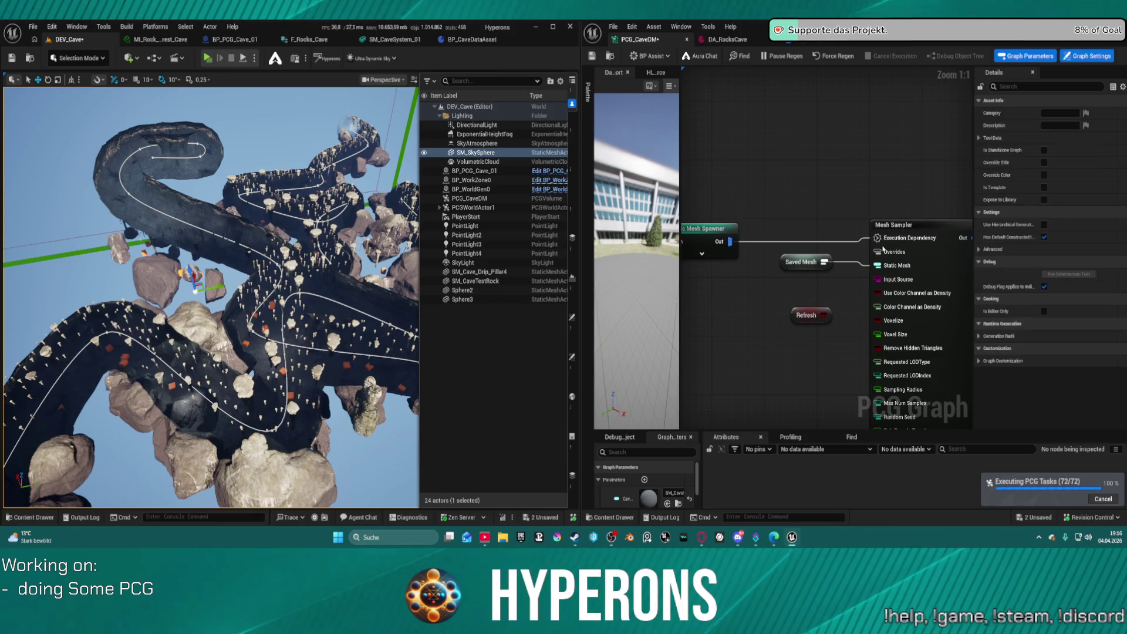
scroll(906, 348, "down", 3)
left_click_drag(905, 348, 917, 422)
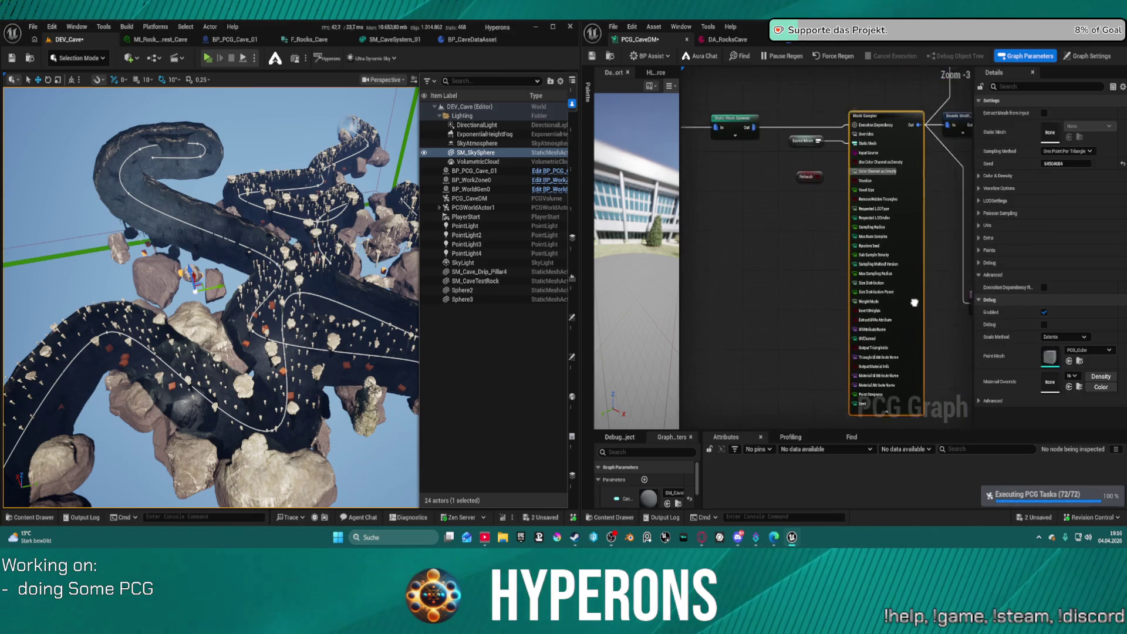
left_click(1044, 287)
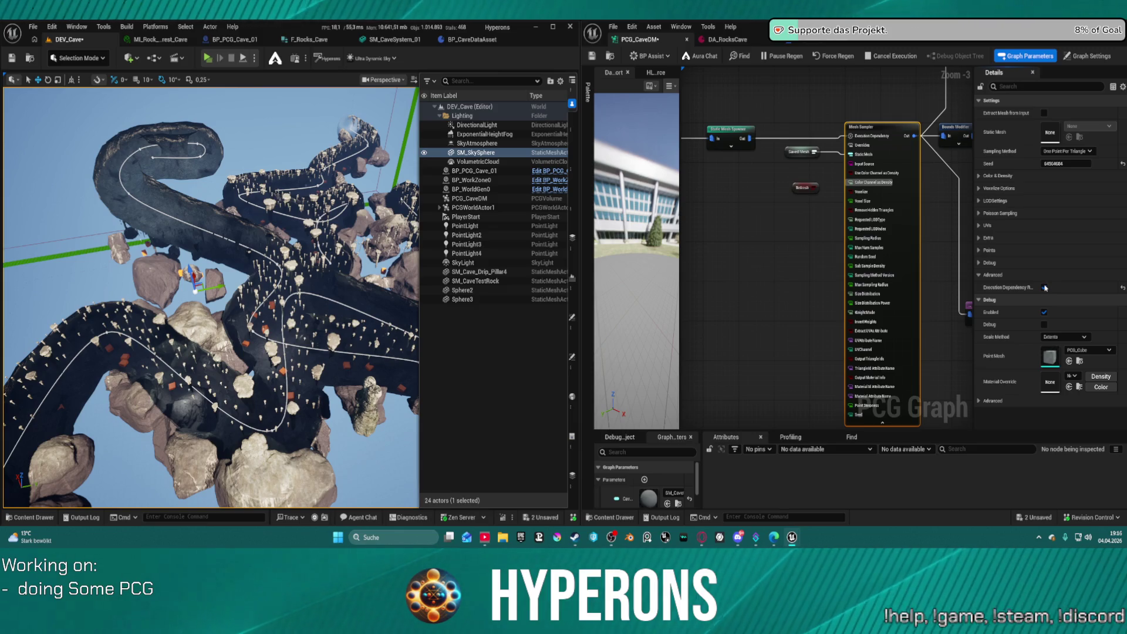
key("ctrl+s")
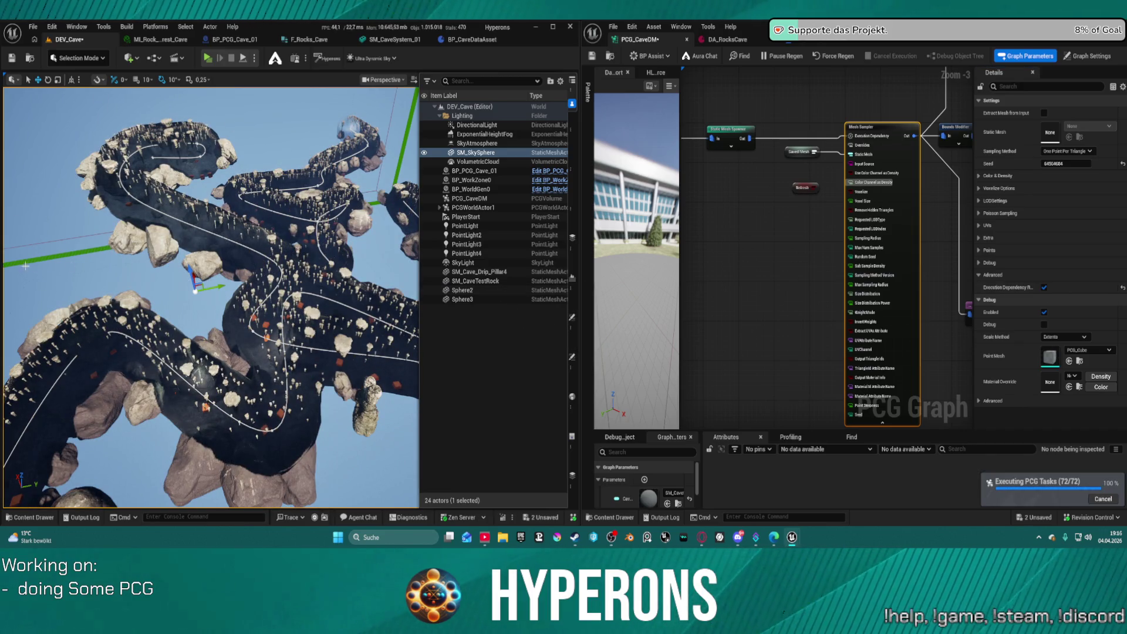
scroll(259, 139, "up", 10)
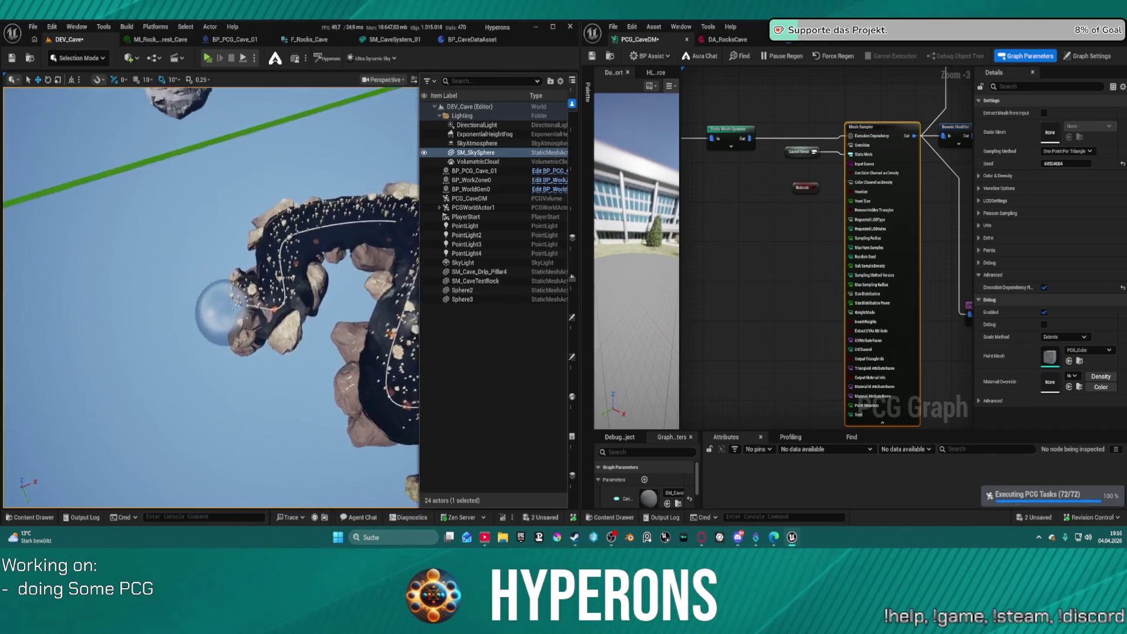
scroll(211, 293, "up", 3)
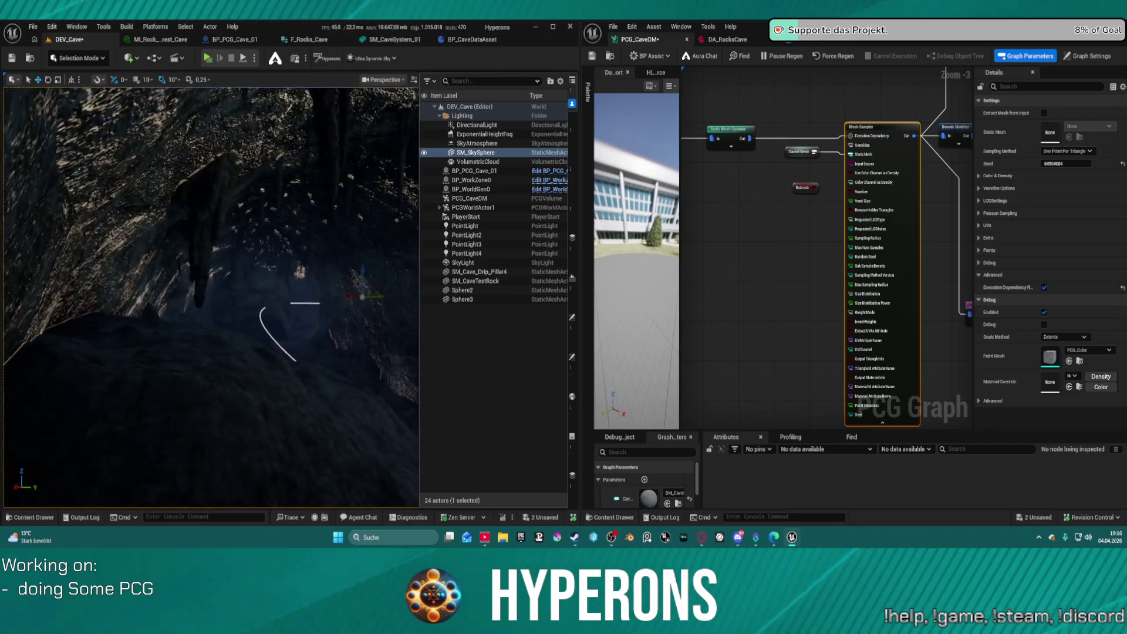
scroll(211, 294, "up", 6)
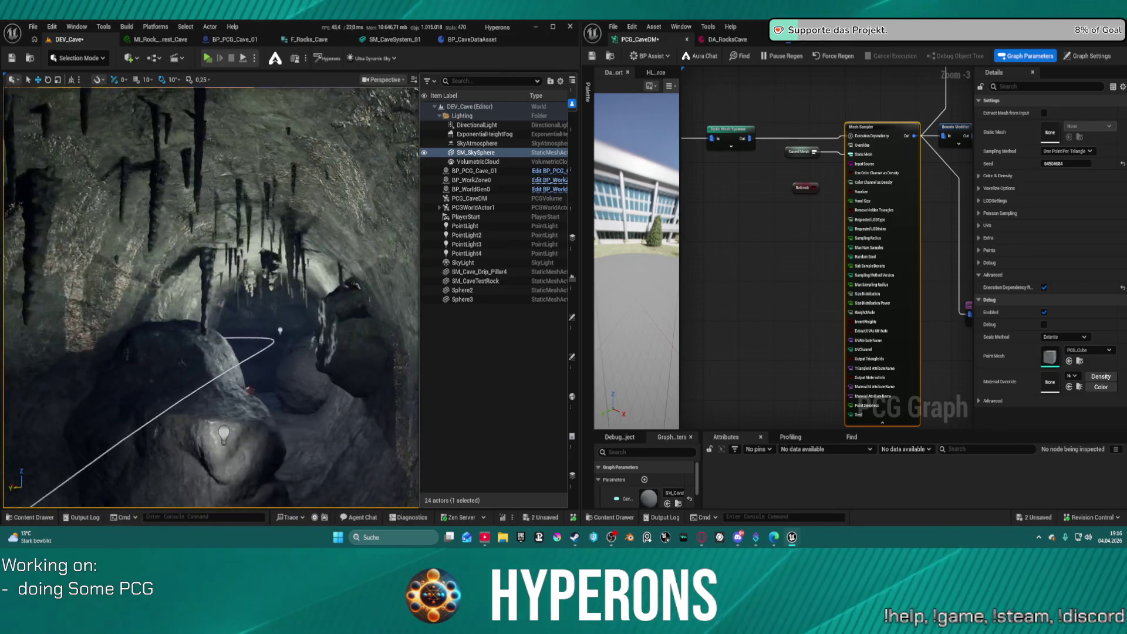
scroll(211, 294, "up", 6)
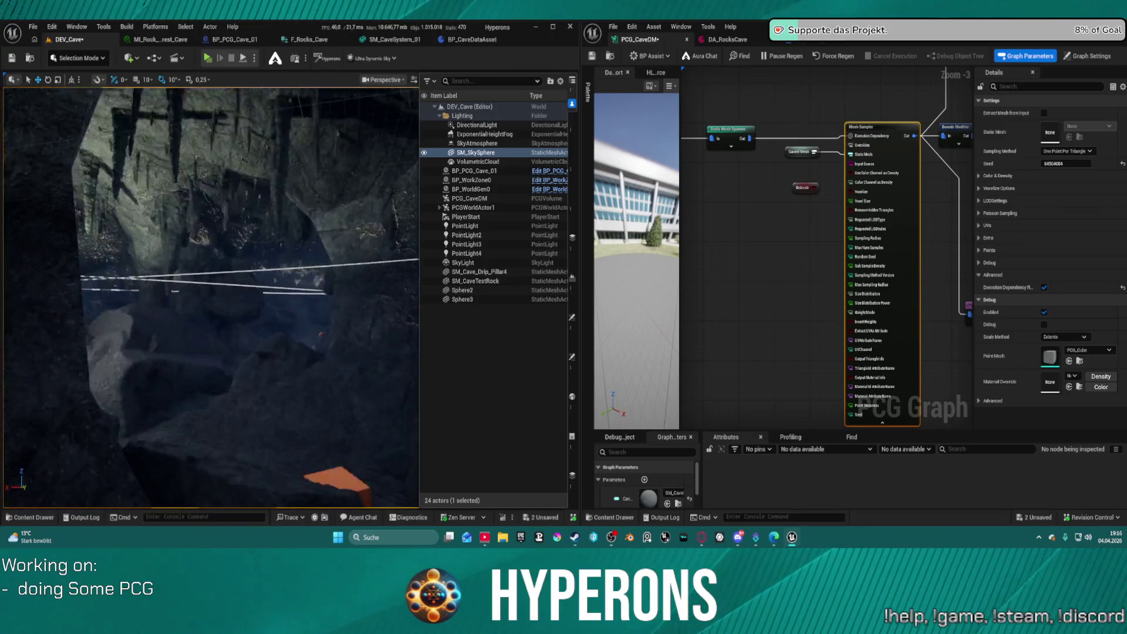
scroll(211, 294, "up", 3)
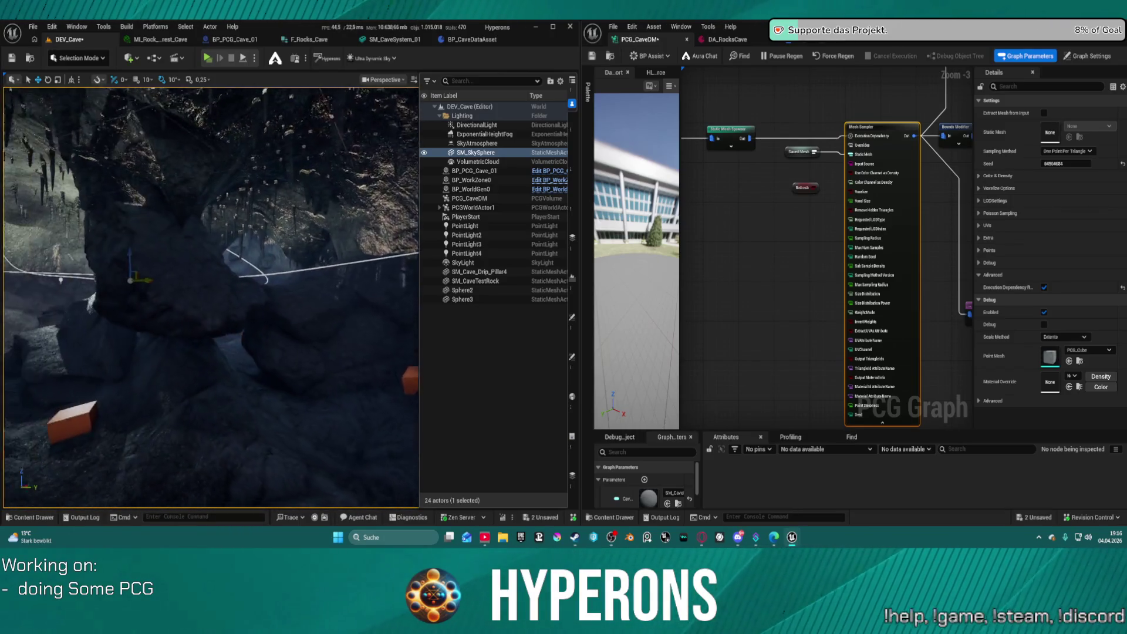
scroll(211, 294, "down", 2)
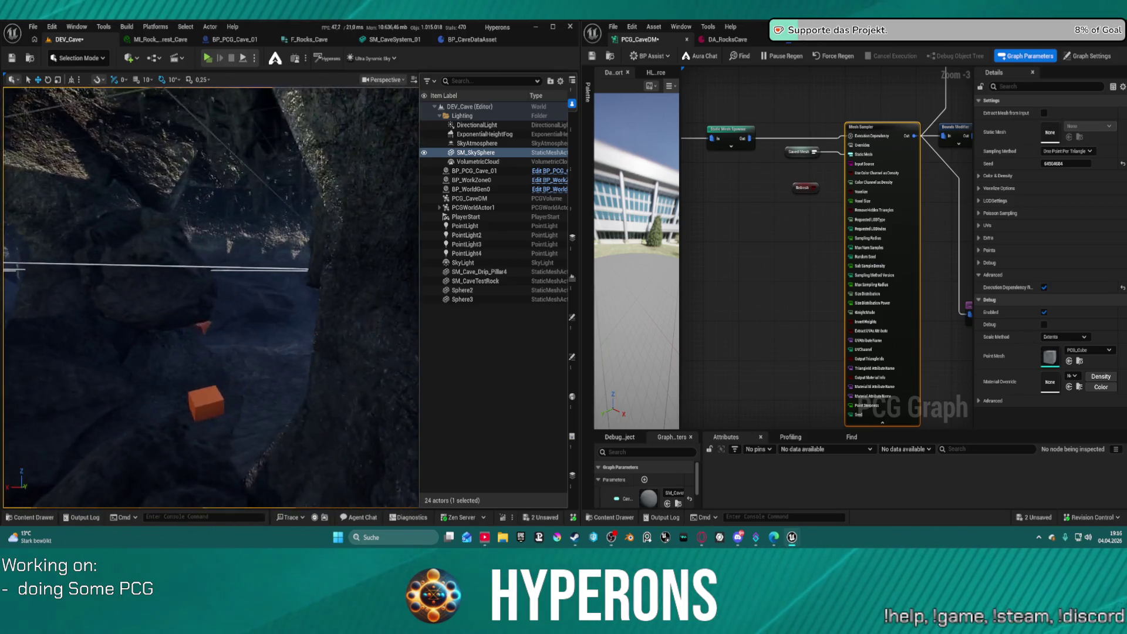
scroll(212, 293, "up", 4)
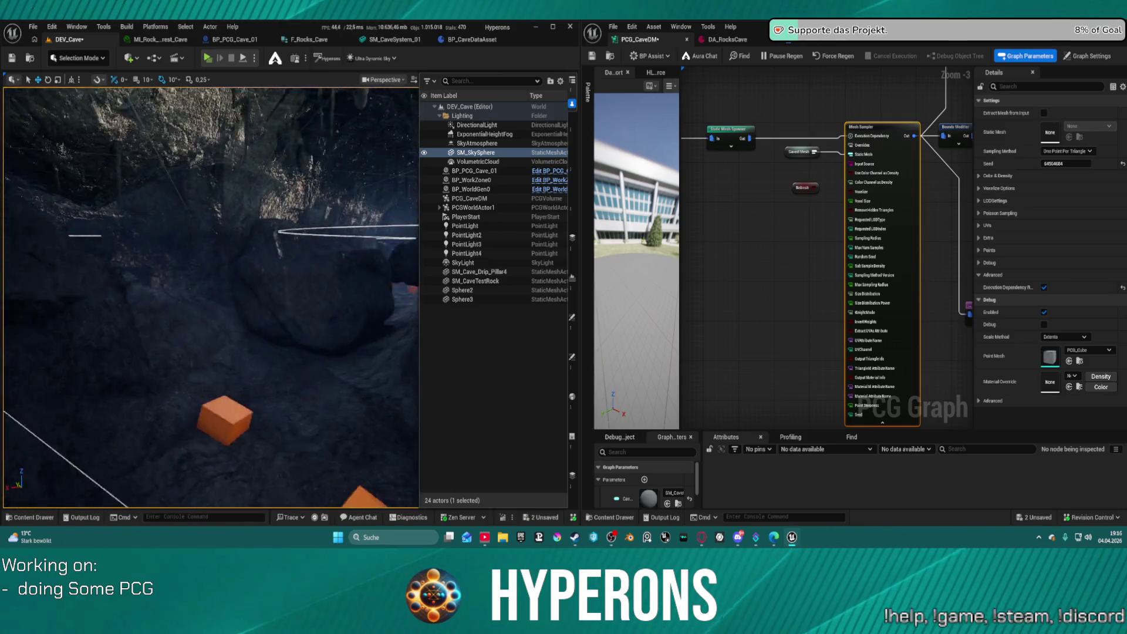
scroll(212, 294, "down", 4)
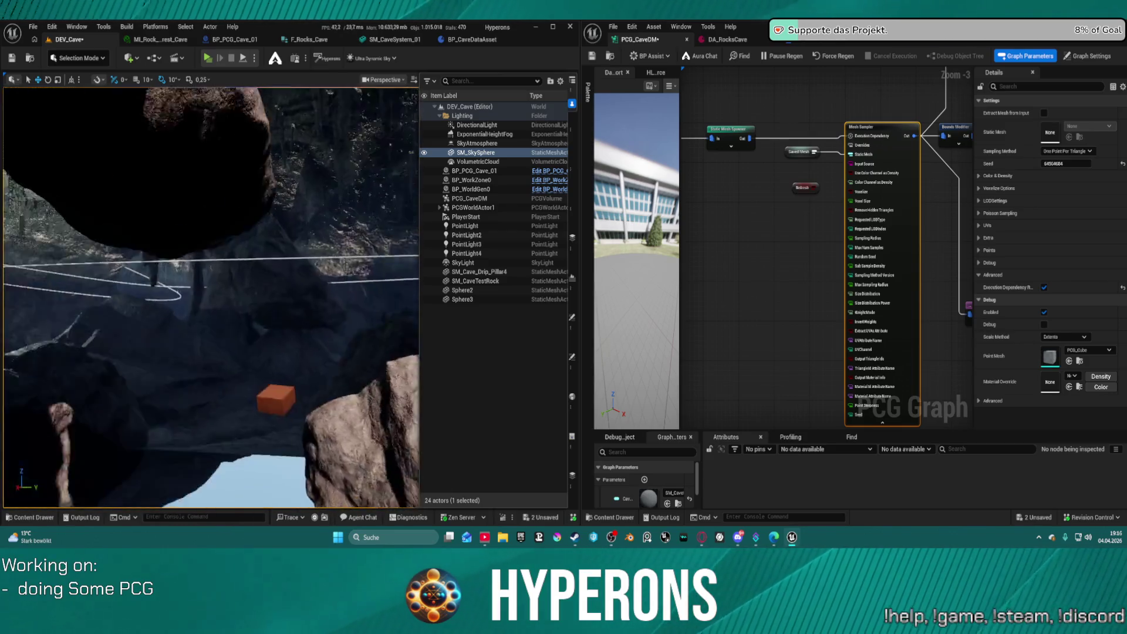
scroll(212, 294, "up", 4)
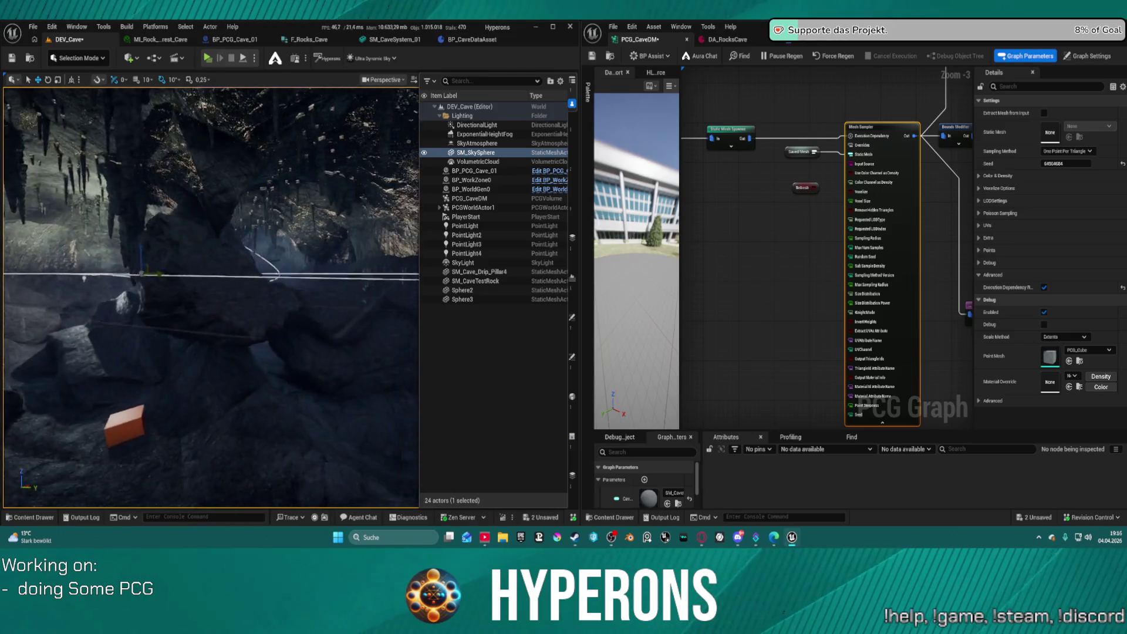
scroll(211, 293, "up", 3)
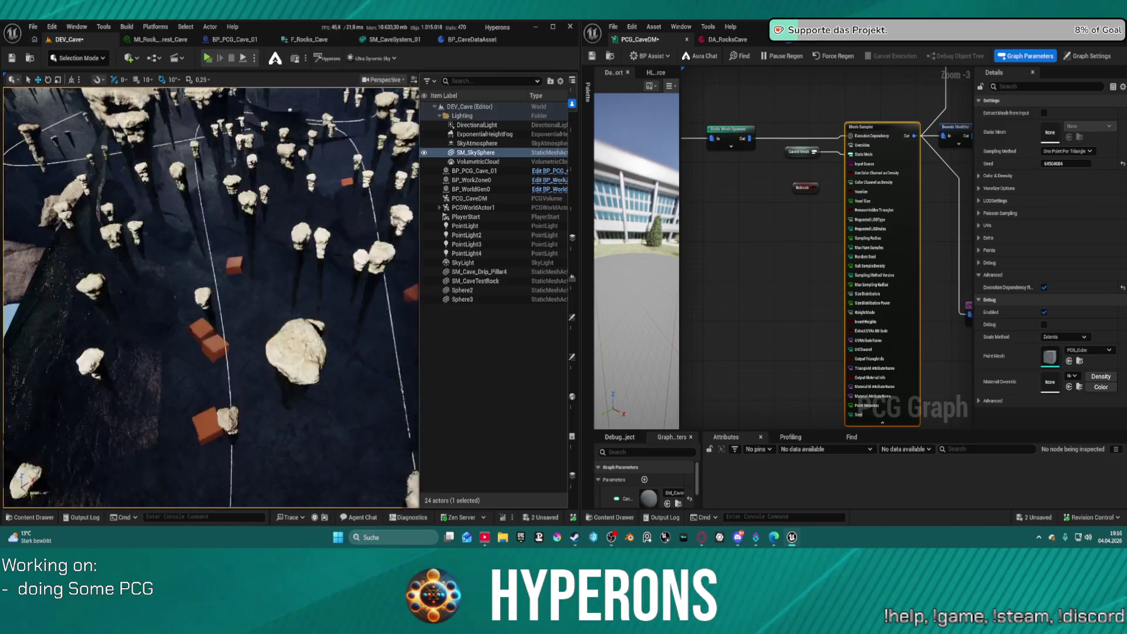
scroll(212, 293, "up", 5)
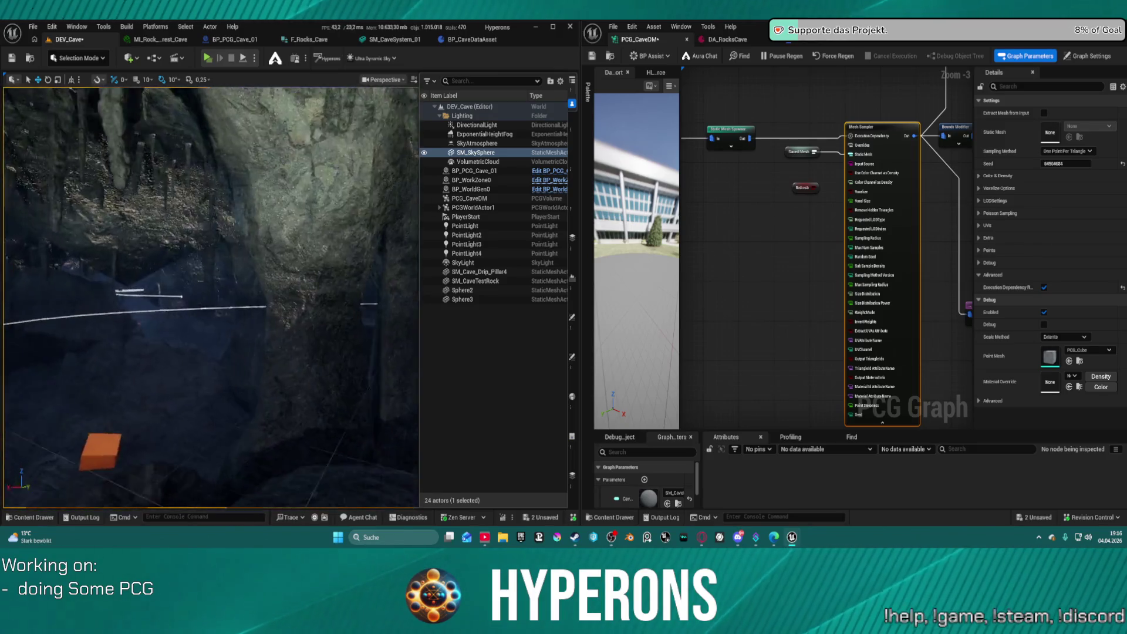
scroll(212, 293, "up", 5)
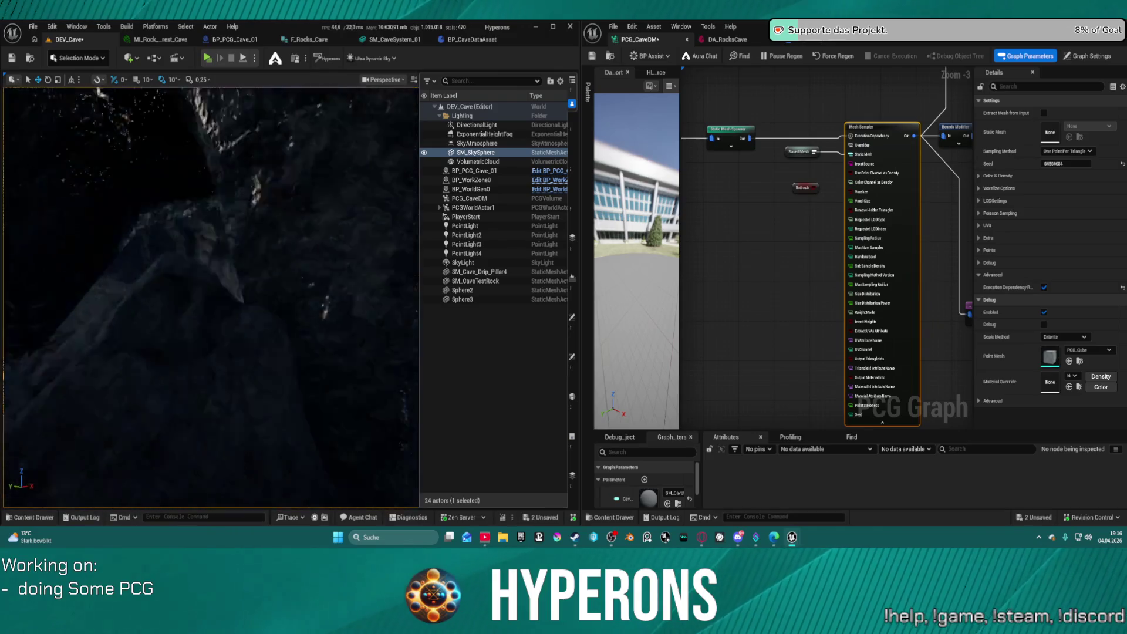
scroll(211, 293, "up", 3)
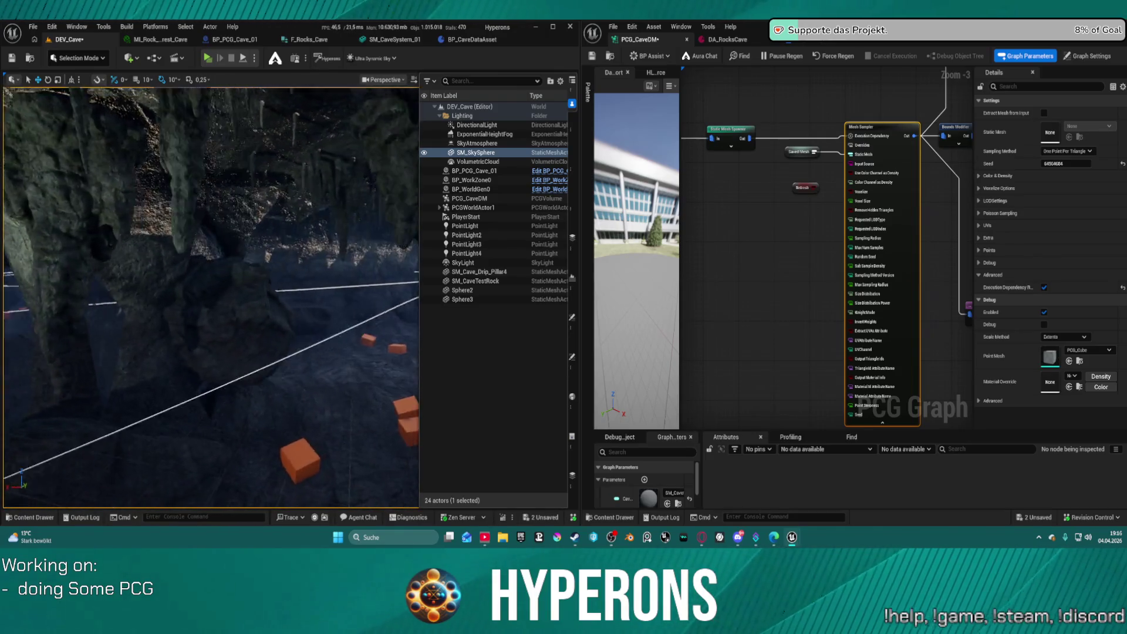
scroll(211, 293, "up", 2)
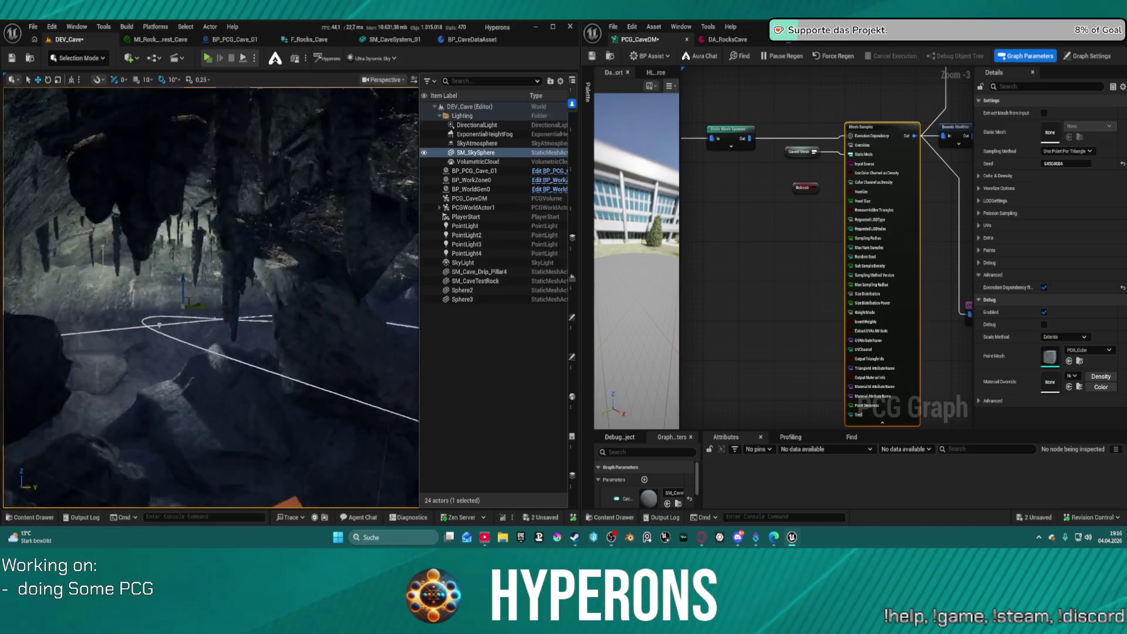
scroll(270, 243, "up", 4)
scroll(270, 243, "down", 10)
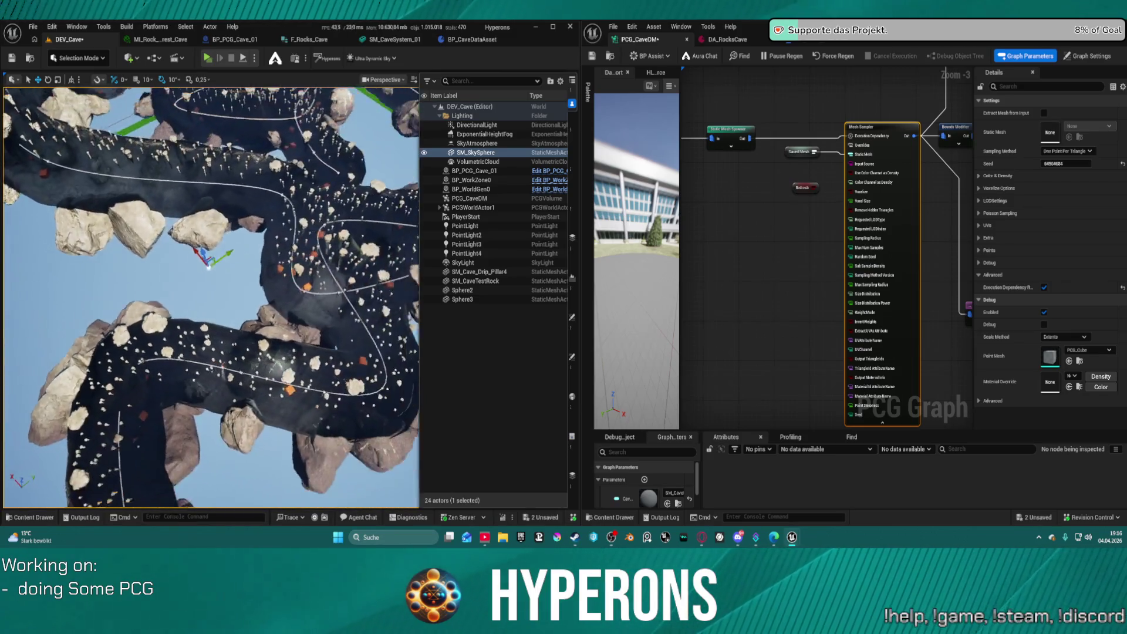
scroll(318, 248, "down", 4)
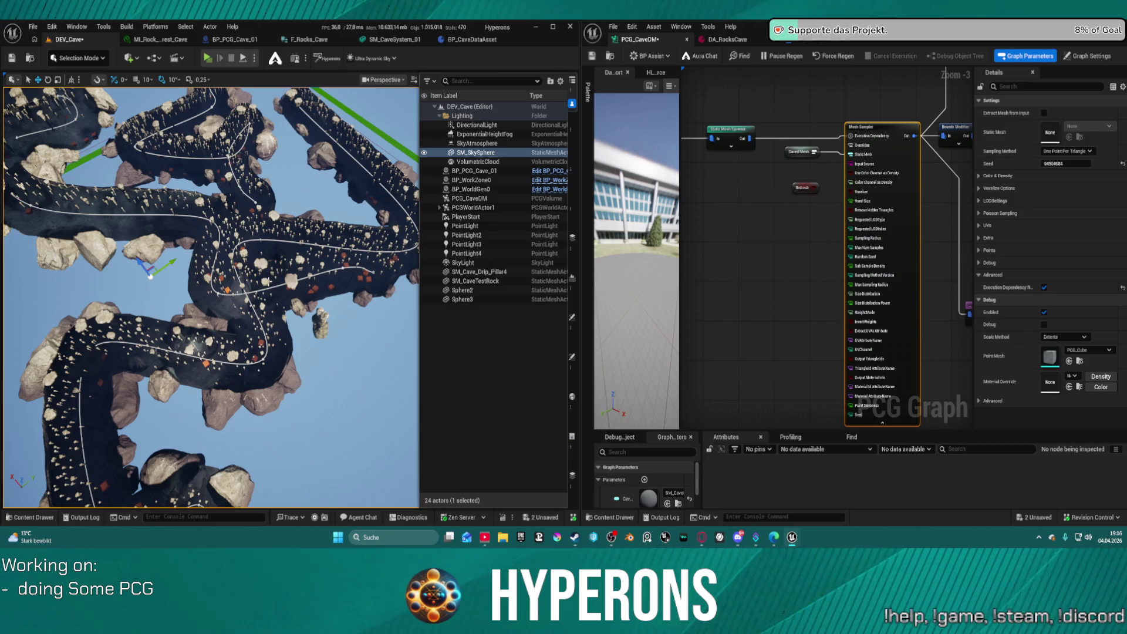
scroll(319, 249, "down", 2)
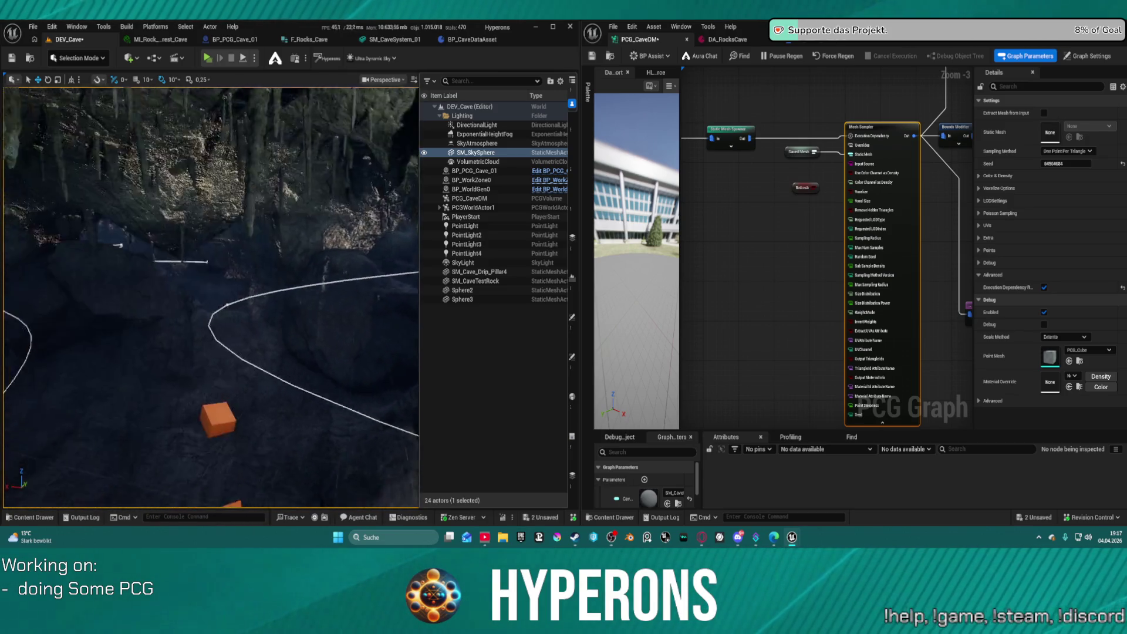
left_click_drag(318, 249, 318, 223)
Launch the game preview and run the character up the rock slope into the narrow passage.
left_click(208, 59)
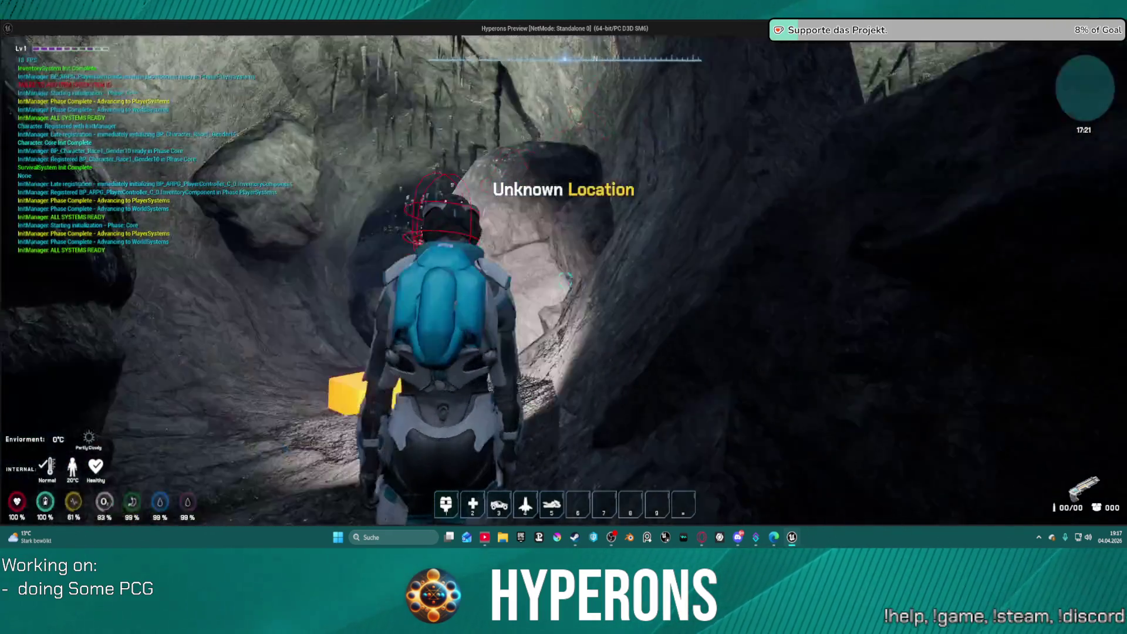
key("w")
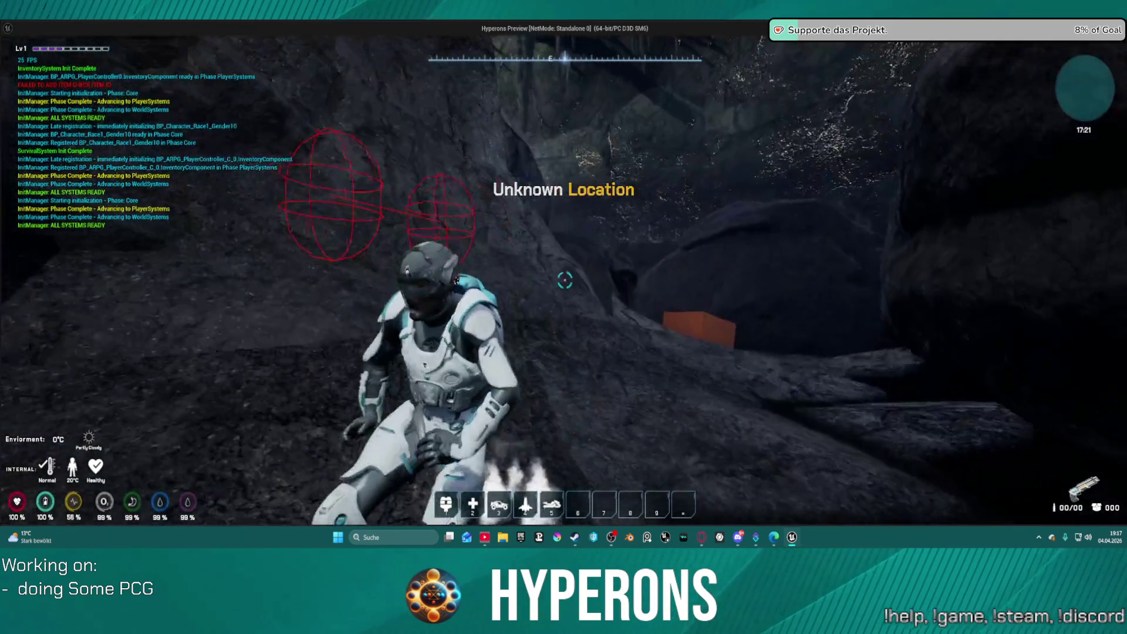
key("w")
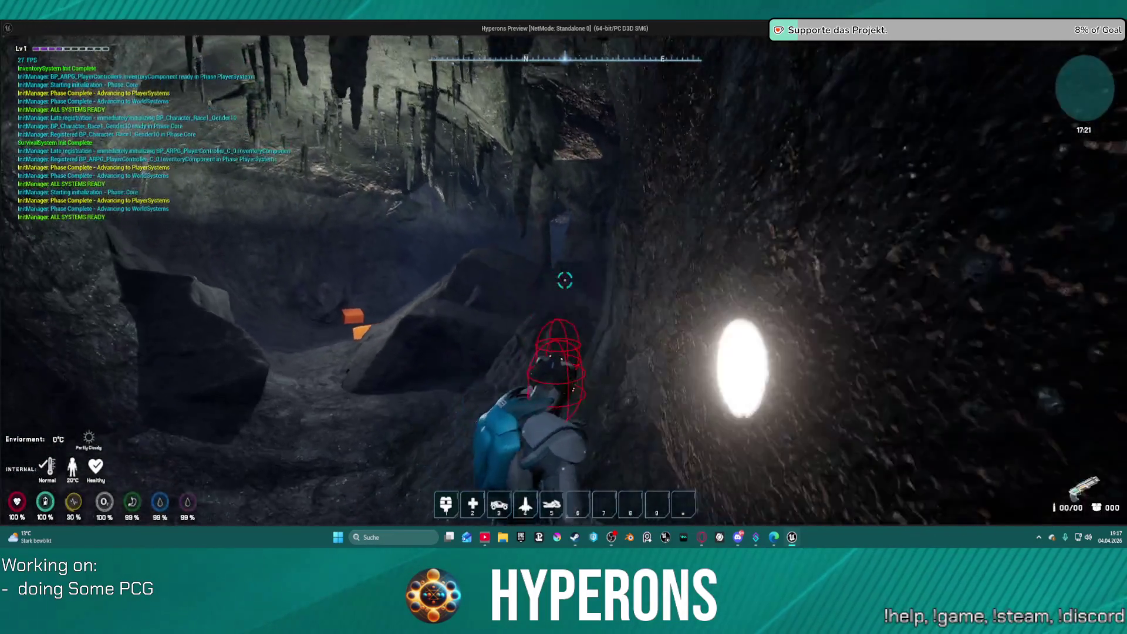
key("w")
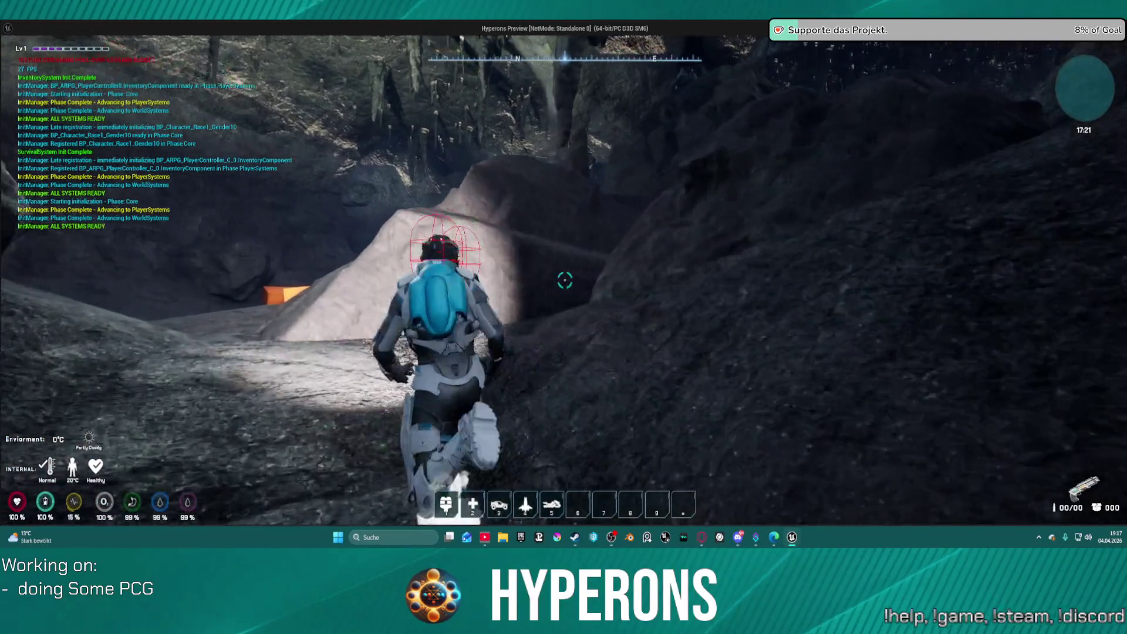
key("w")
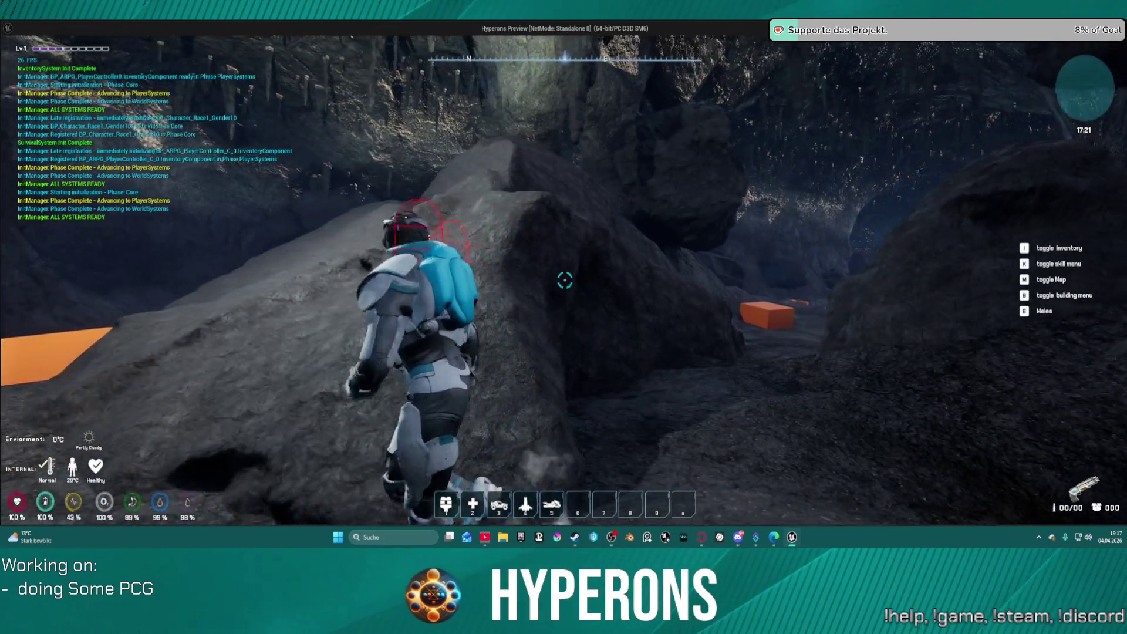
key("w")
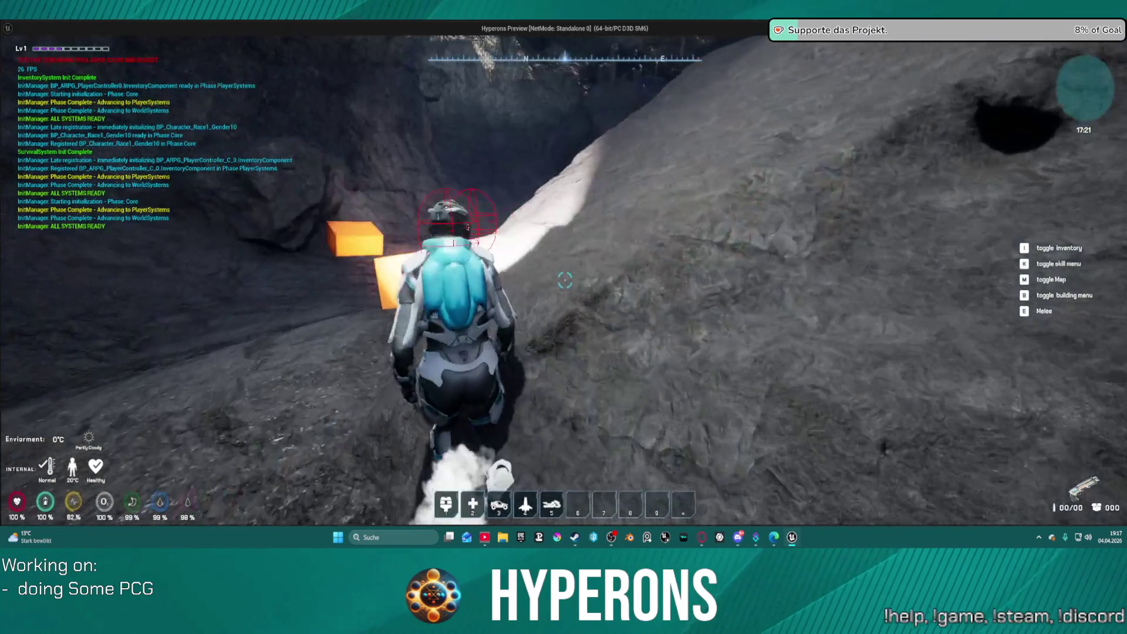
key("w")
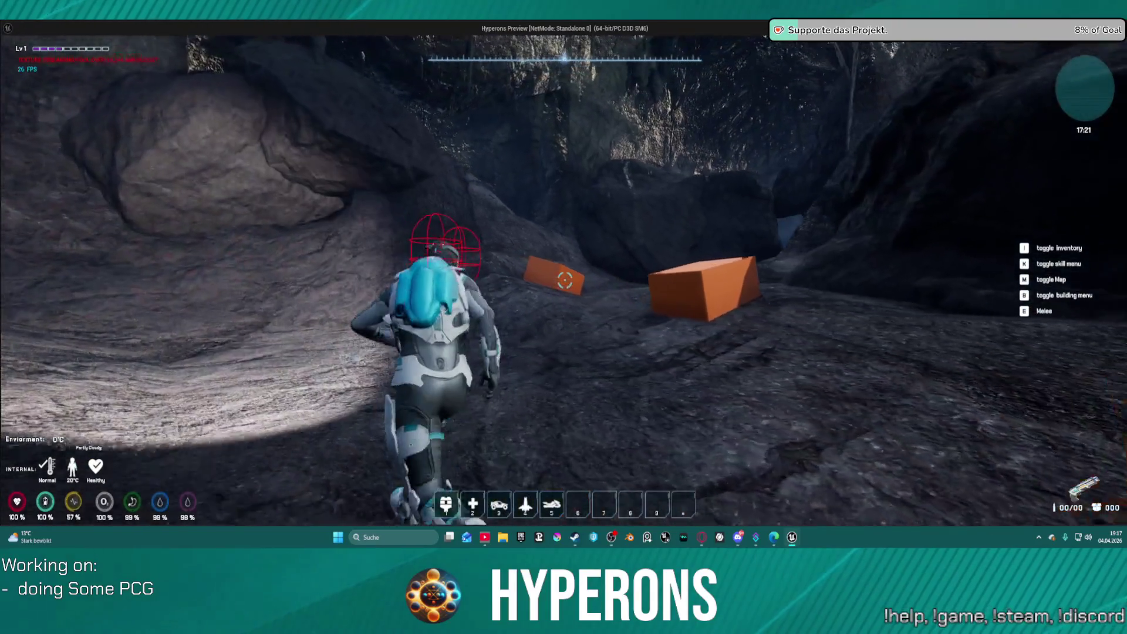
key("w")
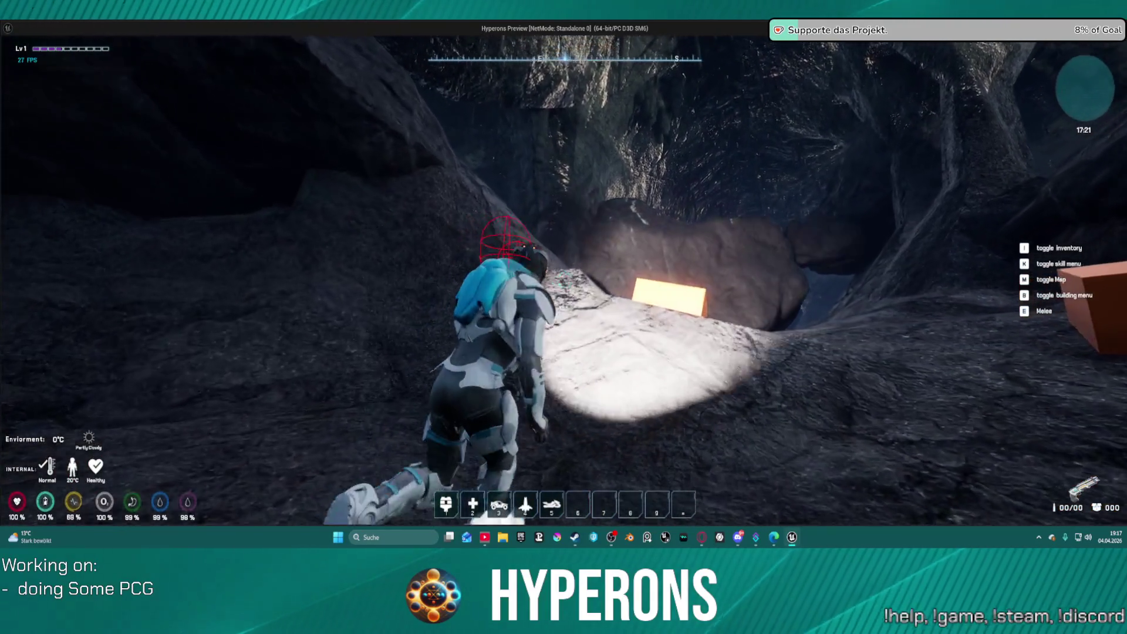
key("w")
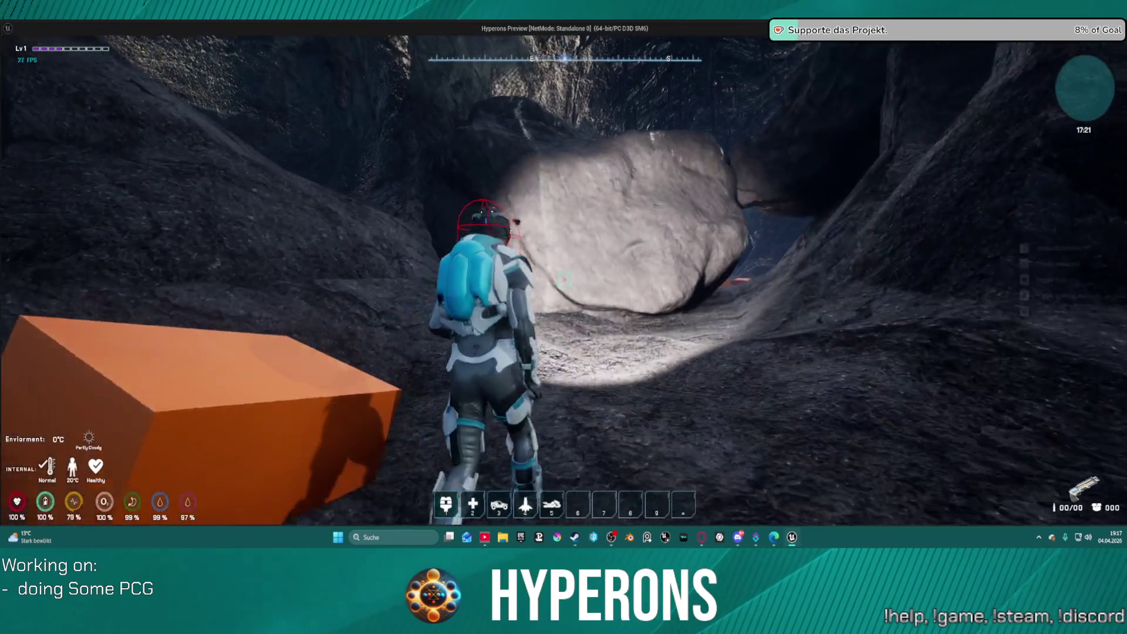
key("w")
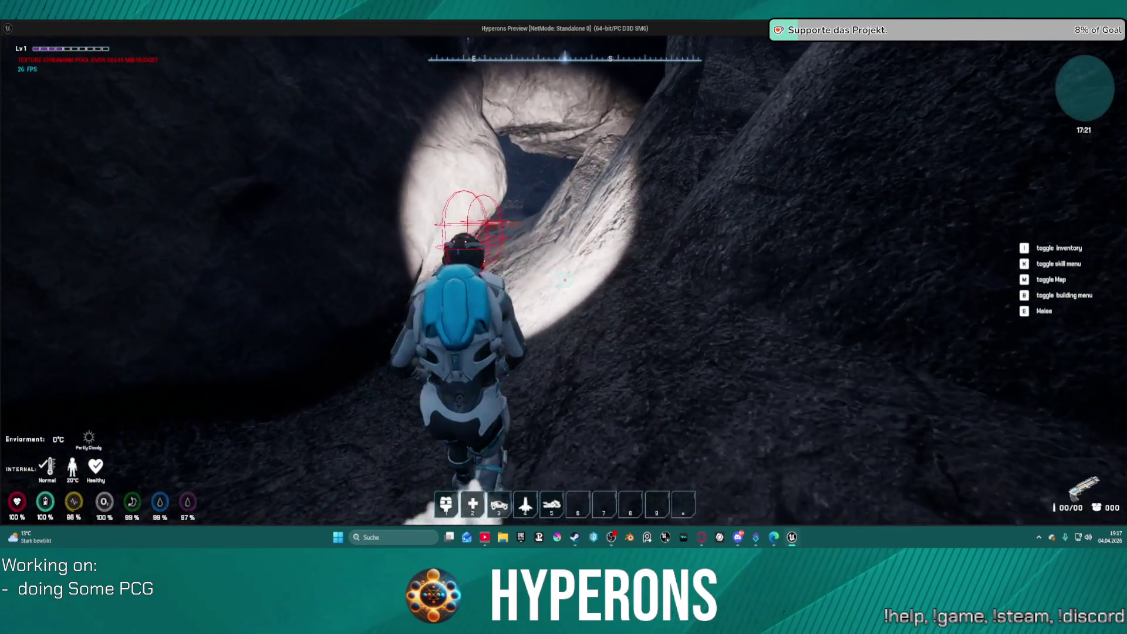
key("w")
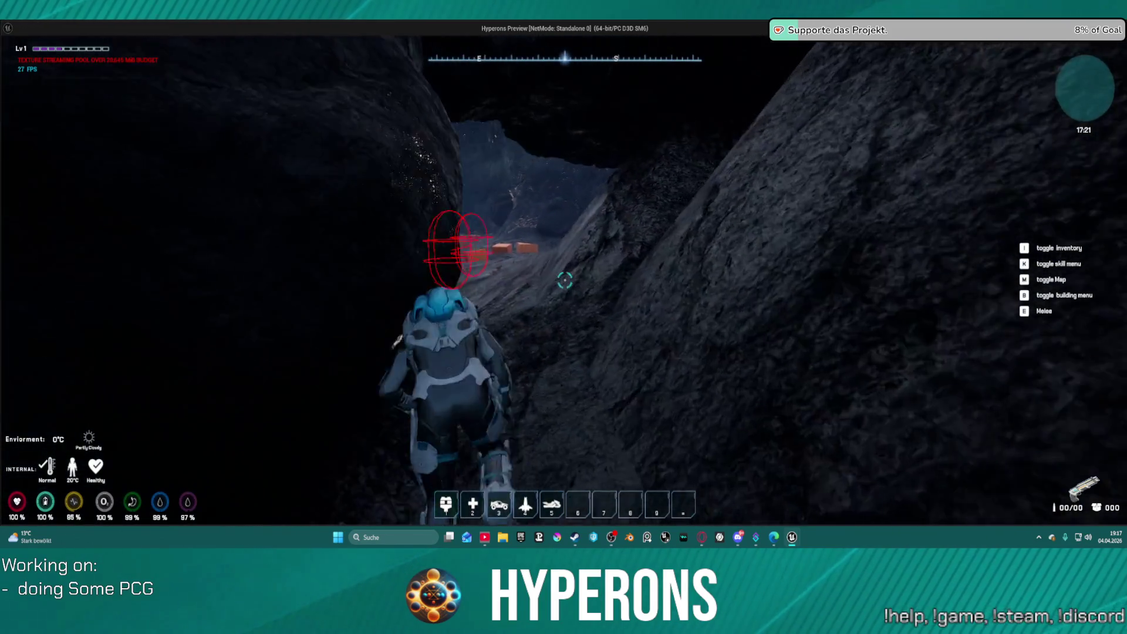
Cross the wider cave past the orange cube clusters to the icicle-lined tunnel.
key("w")
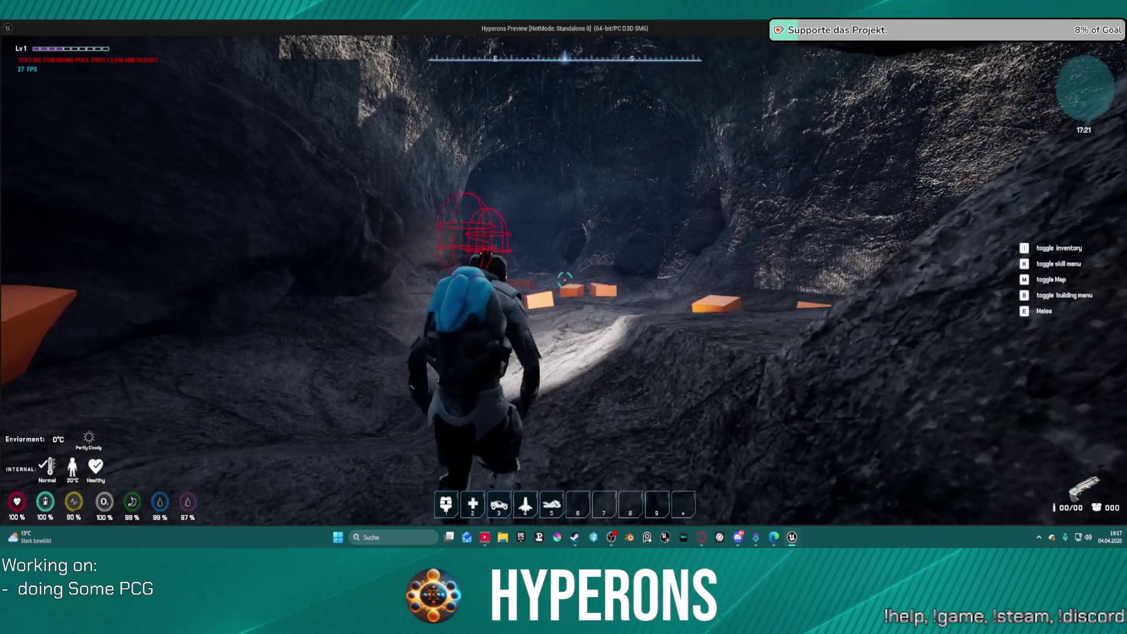
key("w")
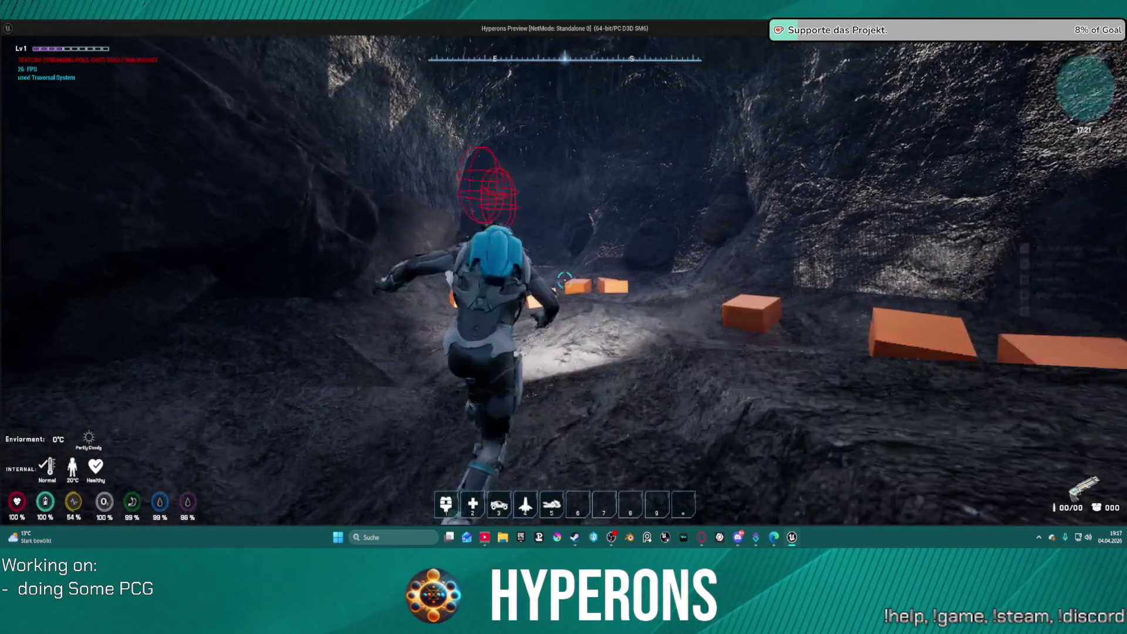
key("w")
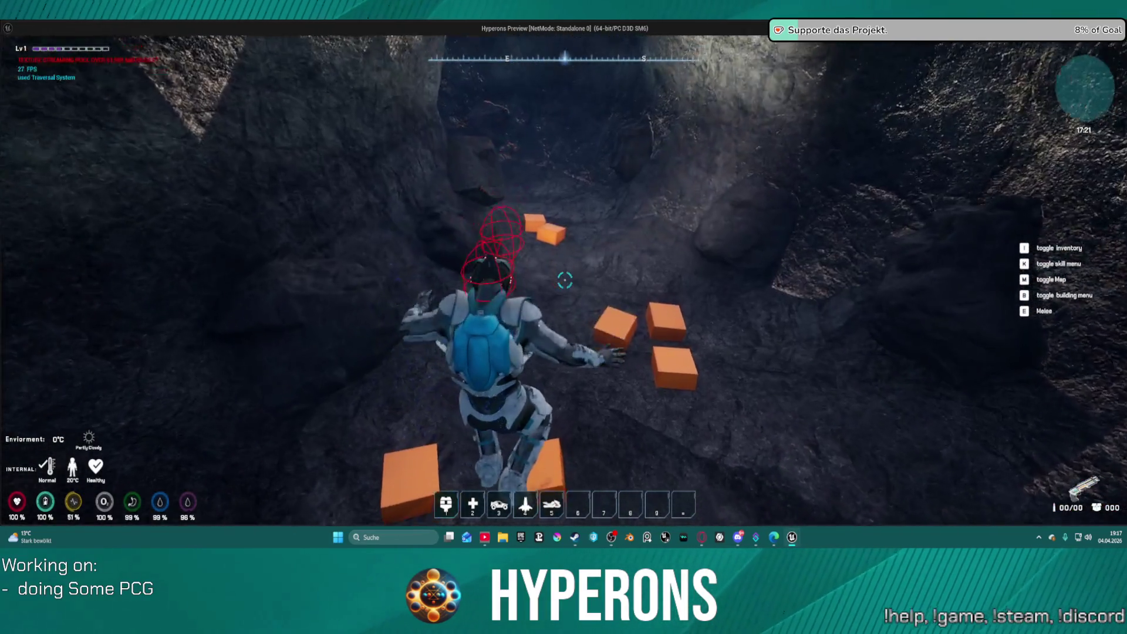
key("w")
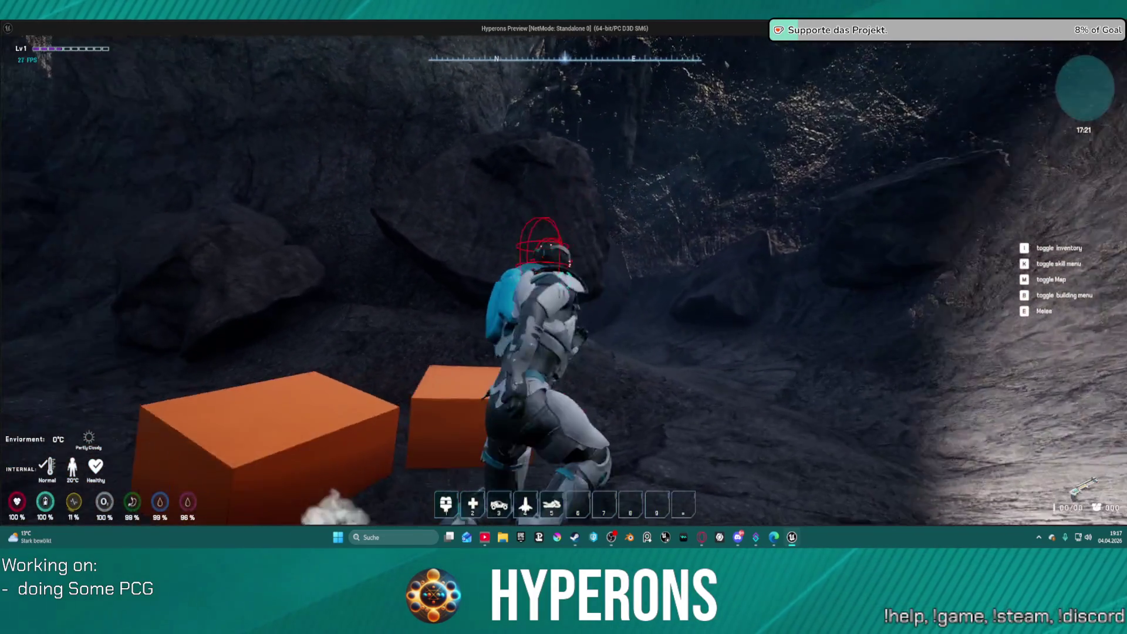
key("w")
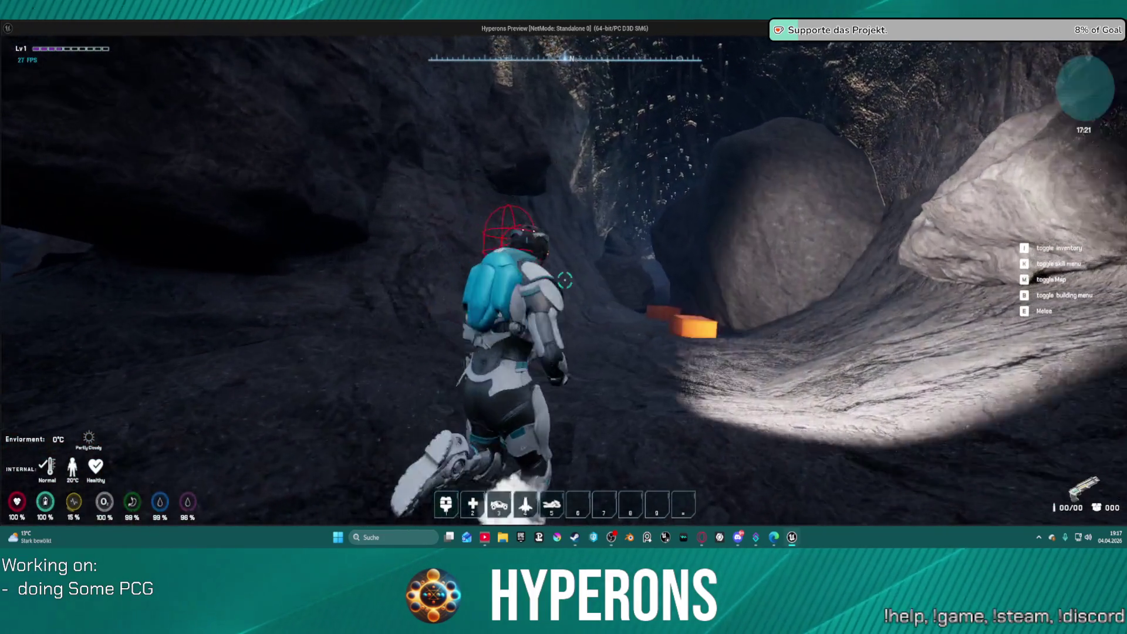
key("w")
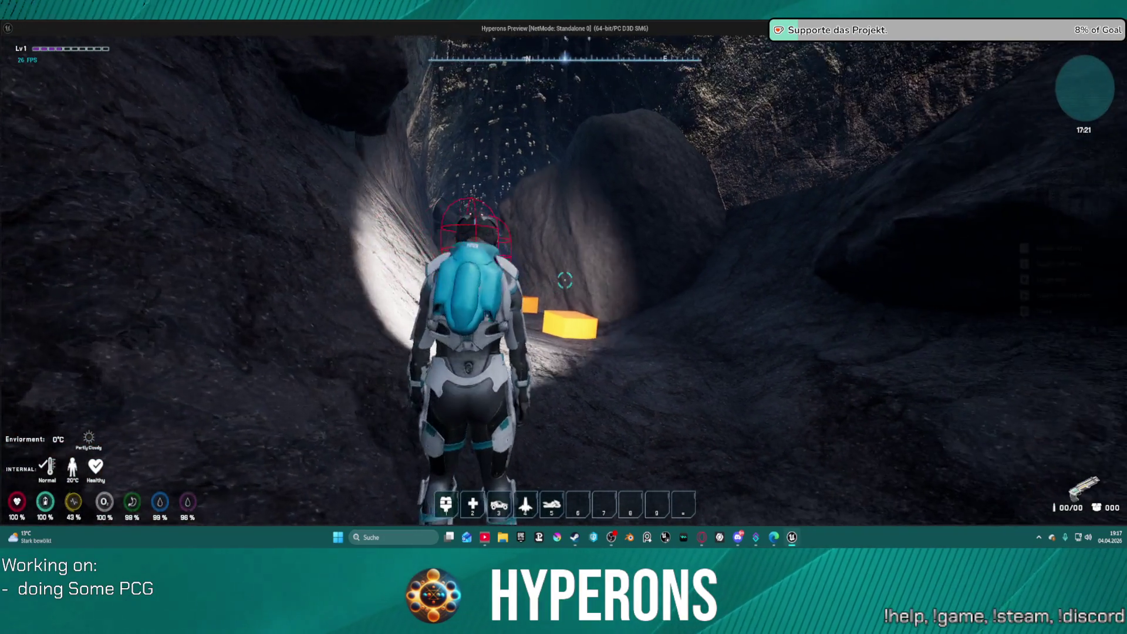
key("w")
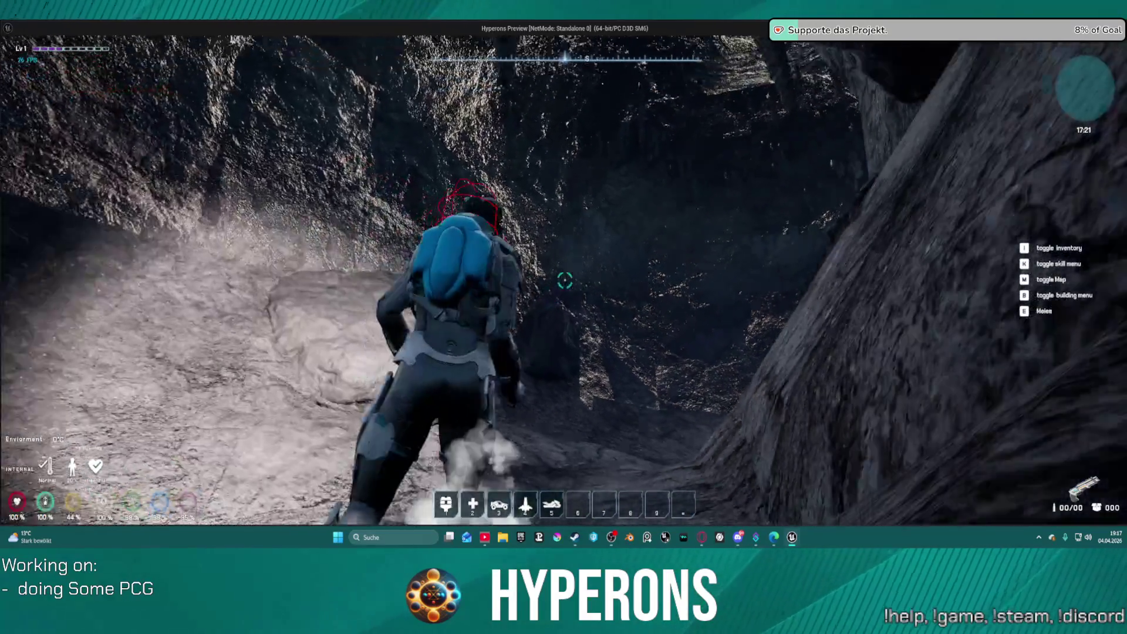
key("w")
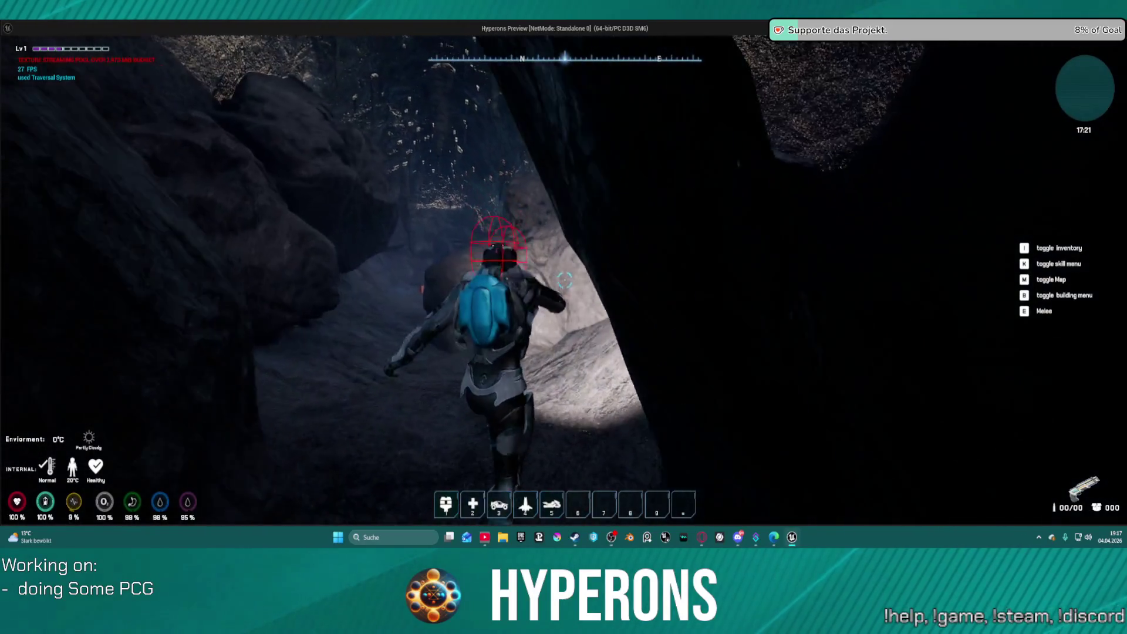
key("w")
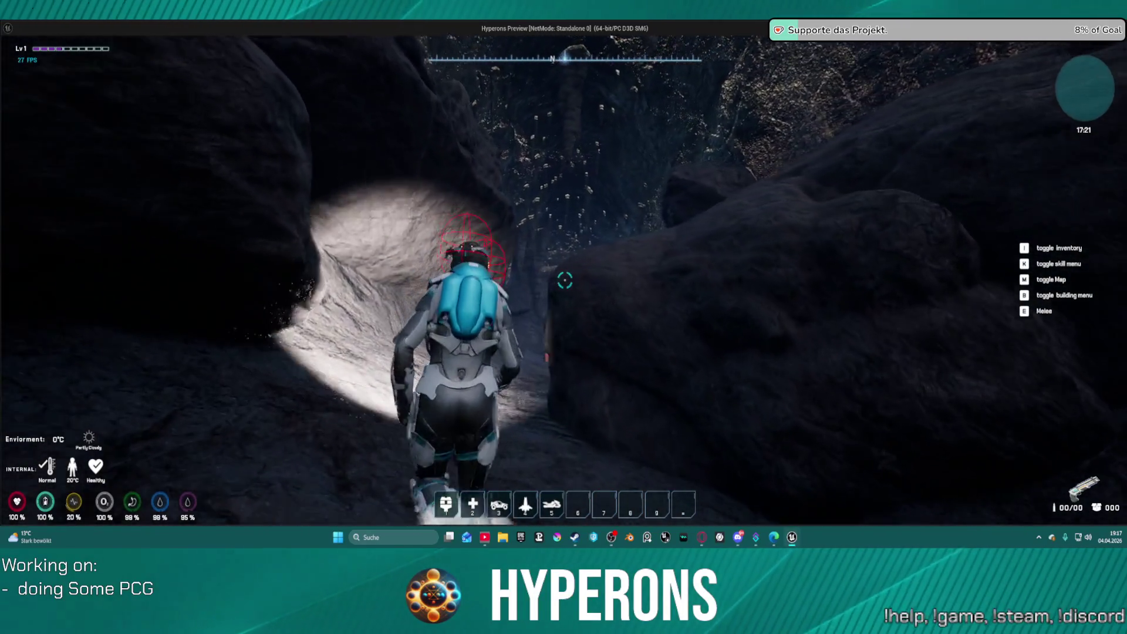
key("w")
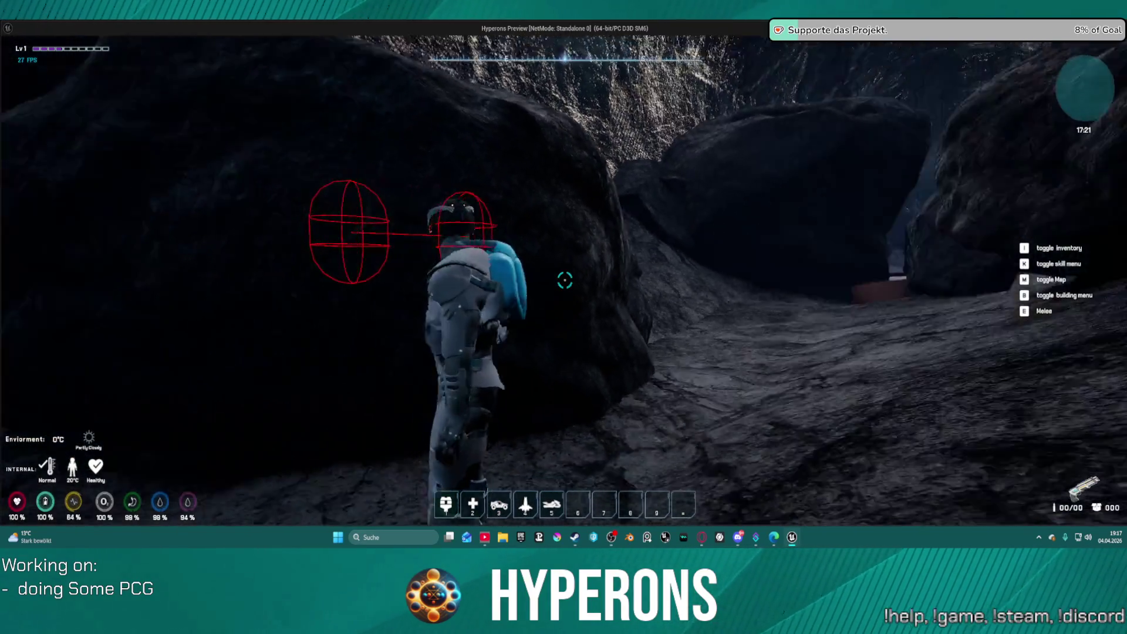
key("s")
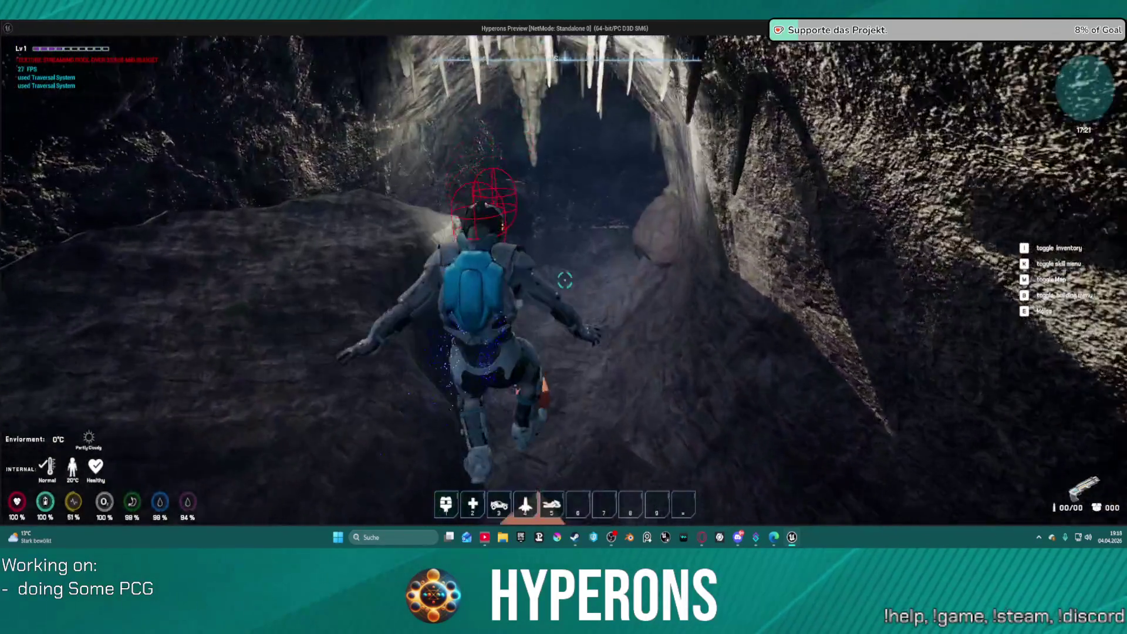
key("w")
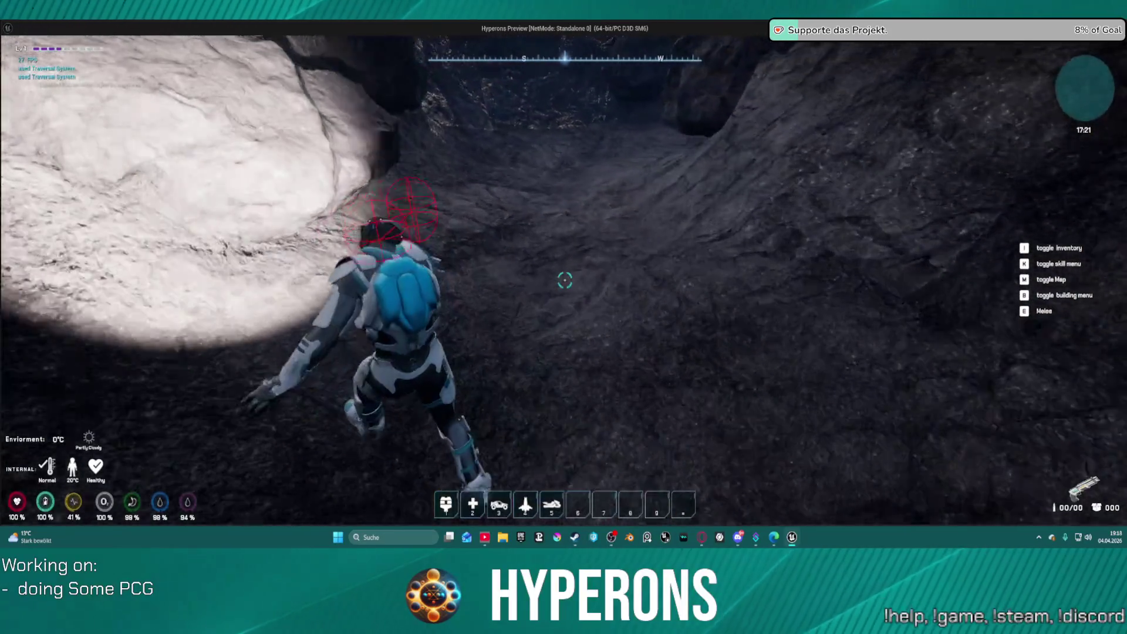
key("w")
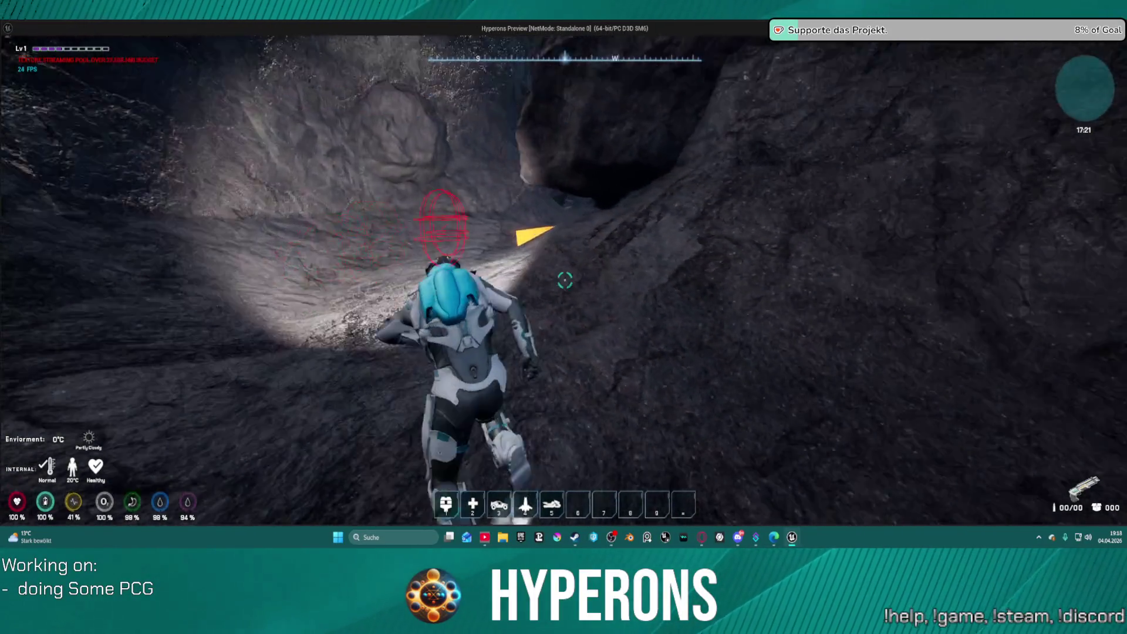
key("w")
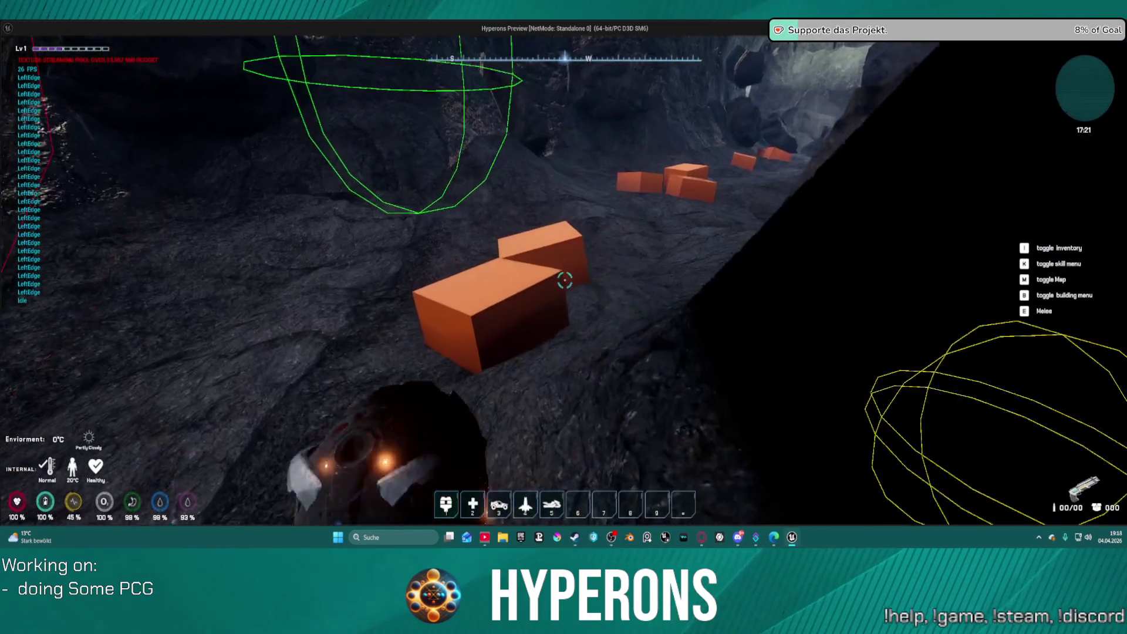
key("v")
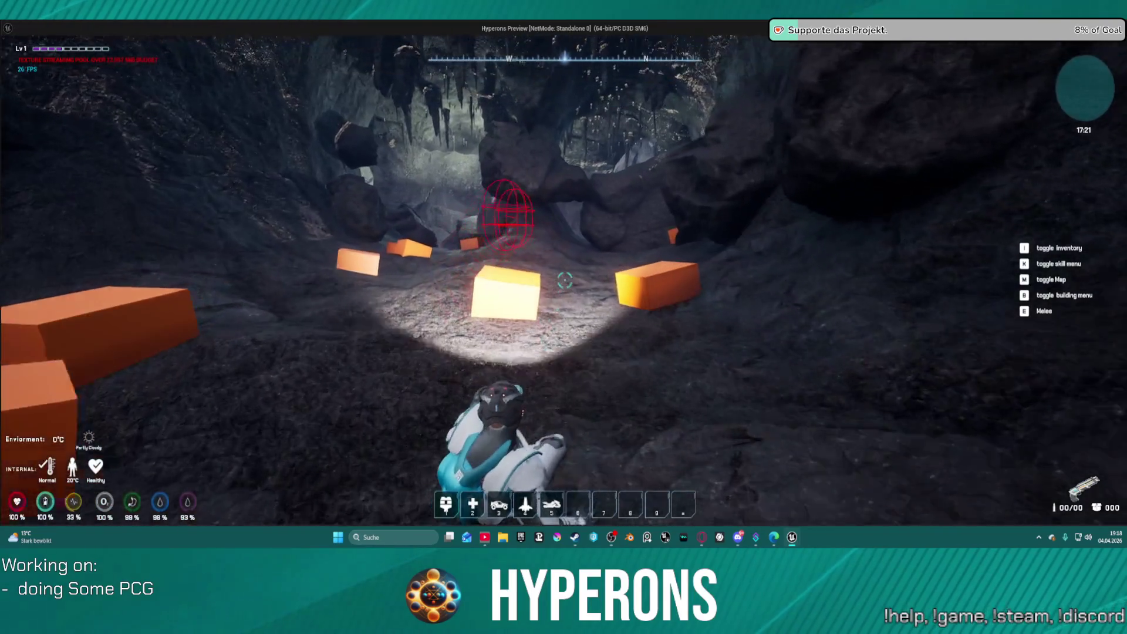
Vault and climb past more orange cubes into the narrow rock crevice.
key("w")
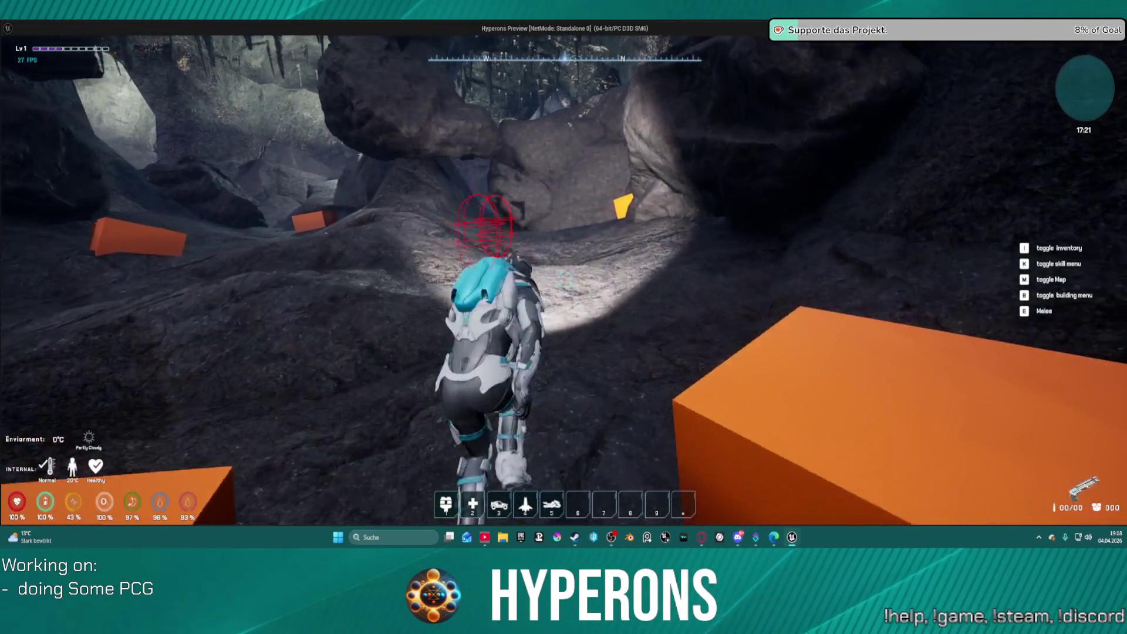
key("w")
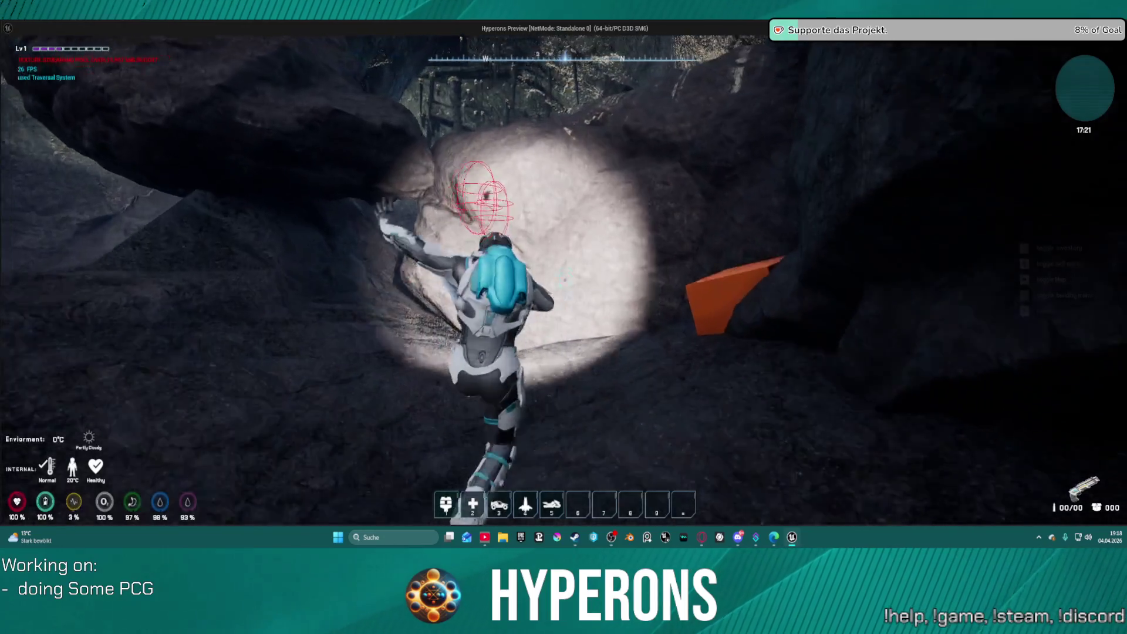
key("space")
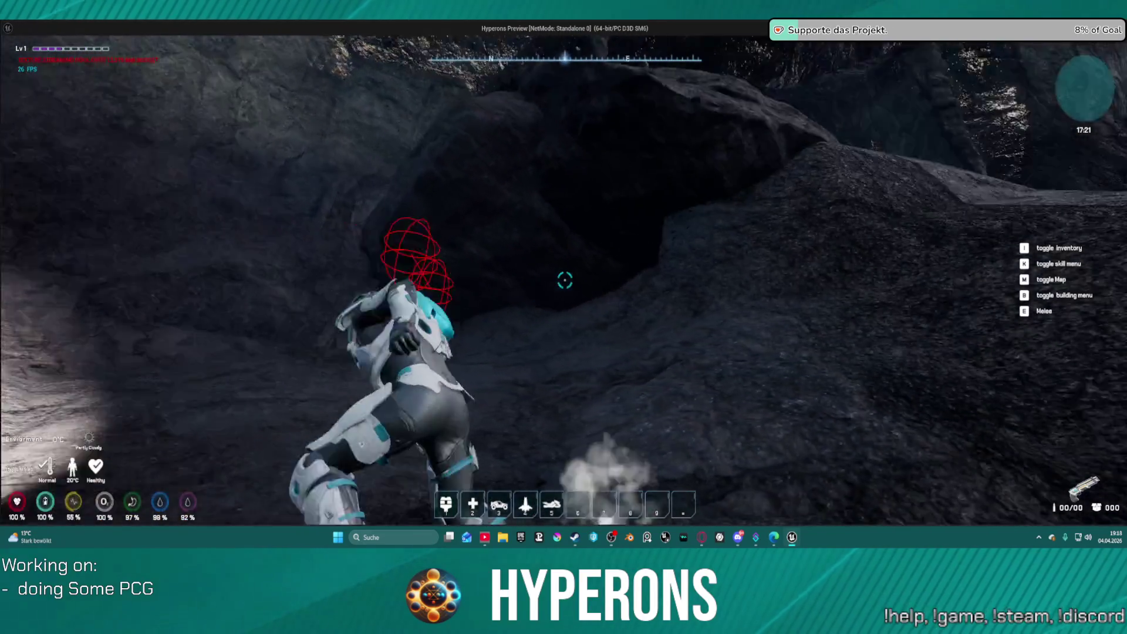
key("w")
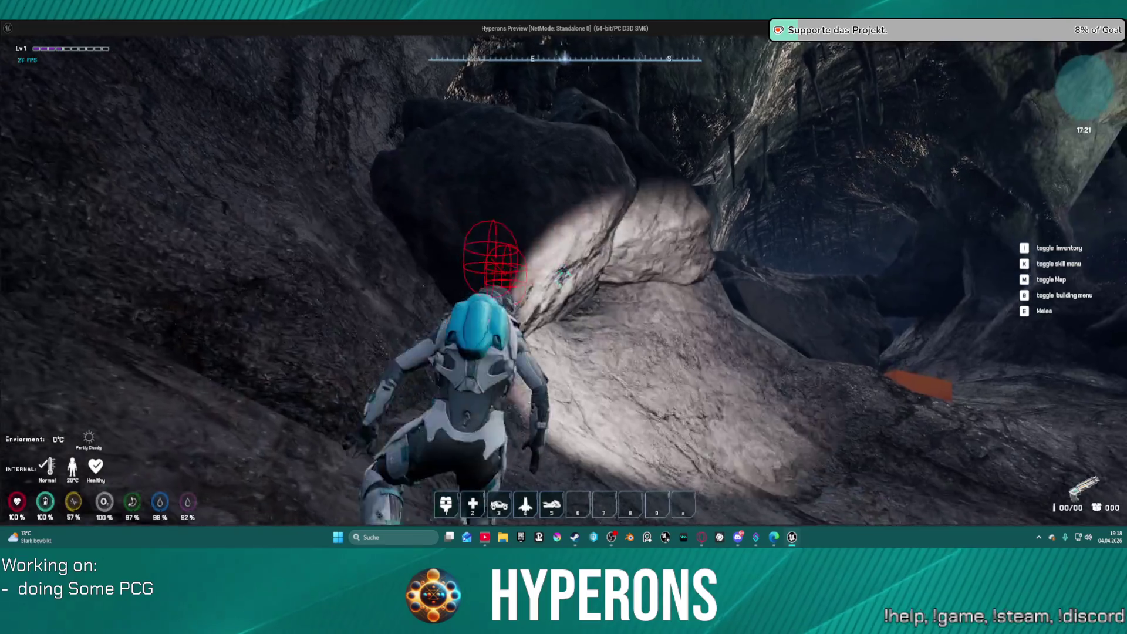
key("w")
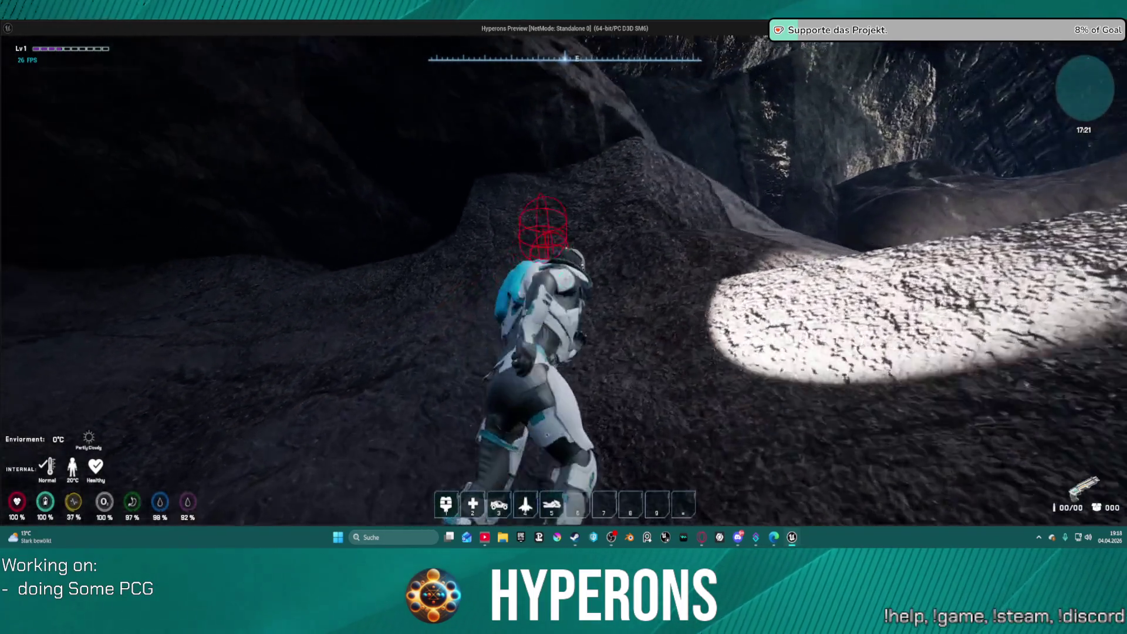
key("w")
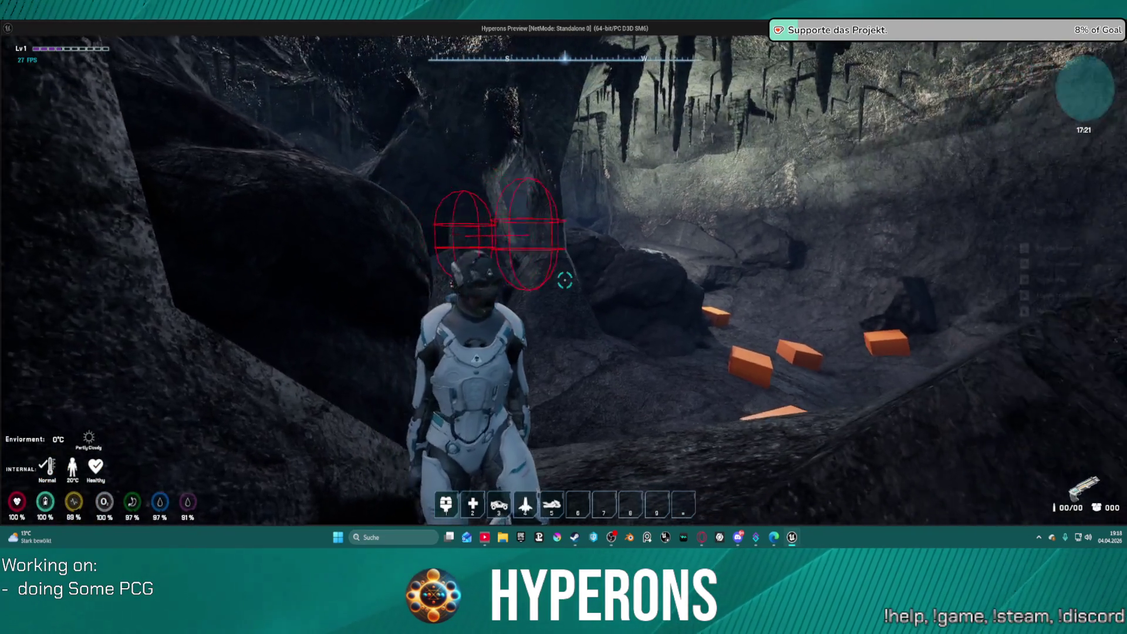
key("w")
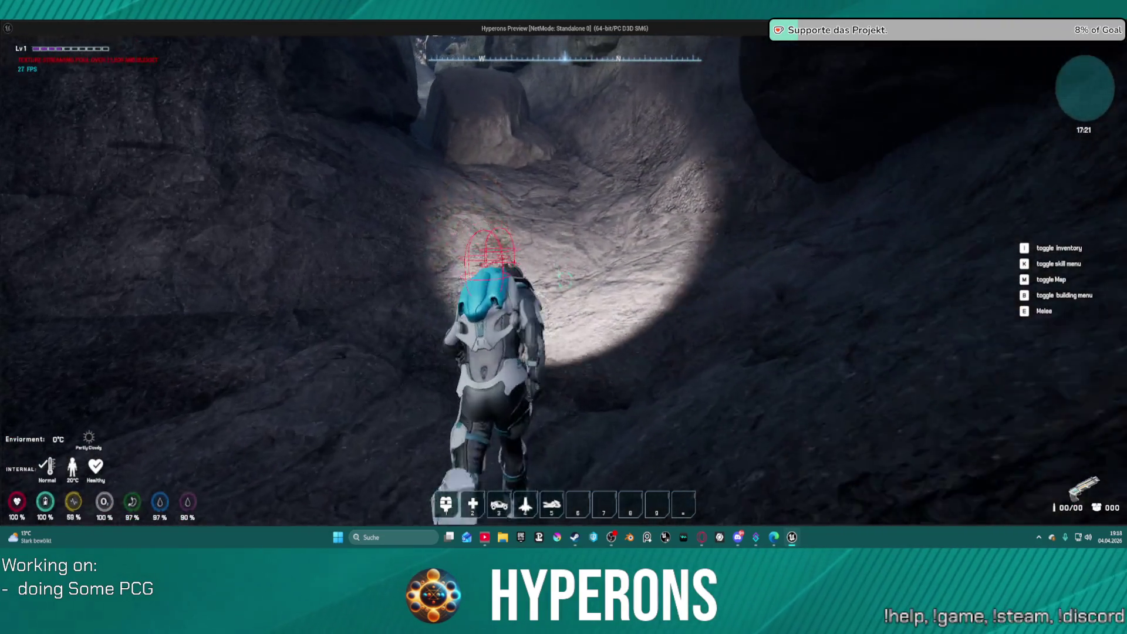
key("space")
key("w")
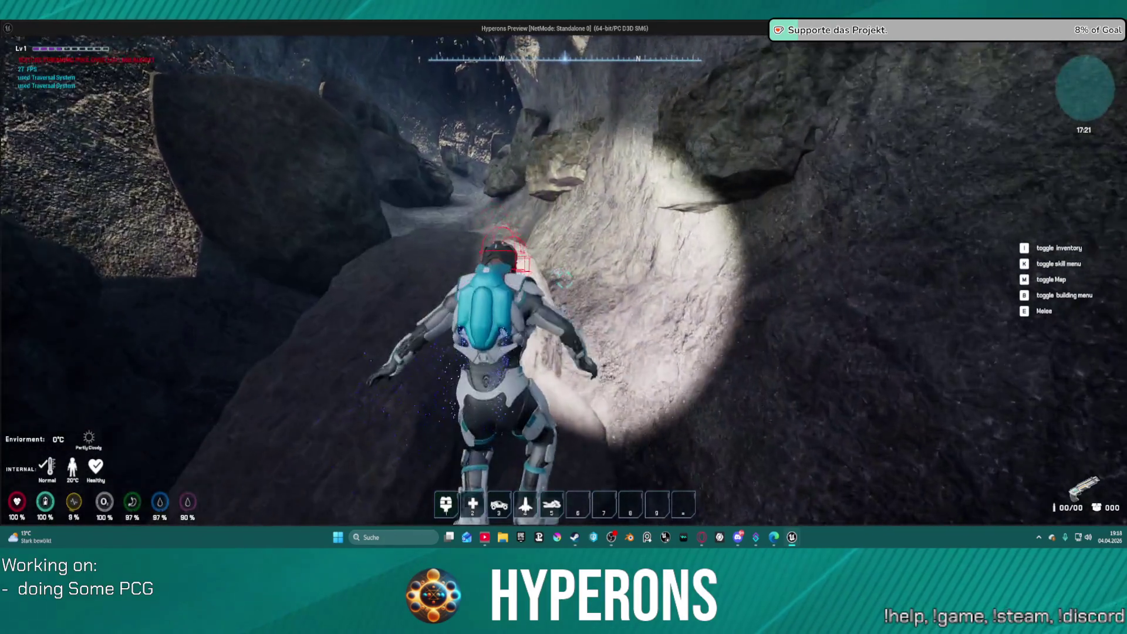
key("w")
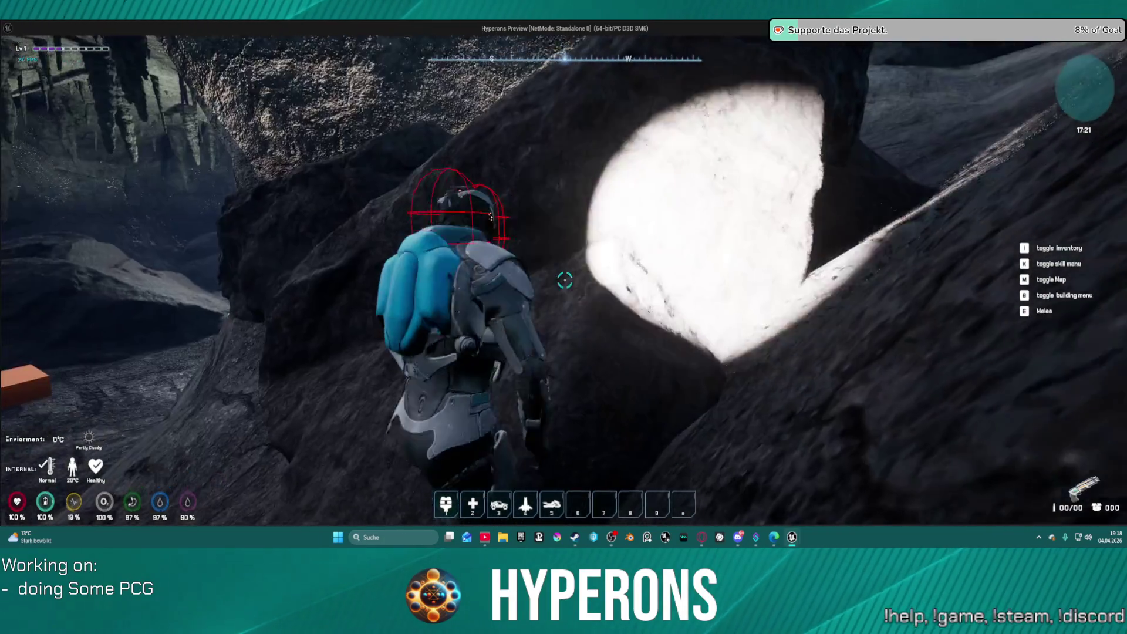
key("w")
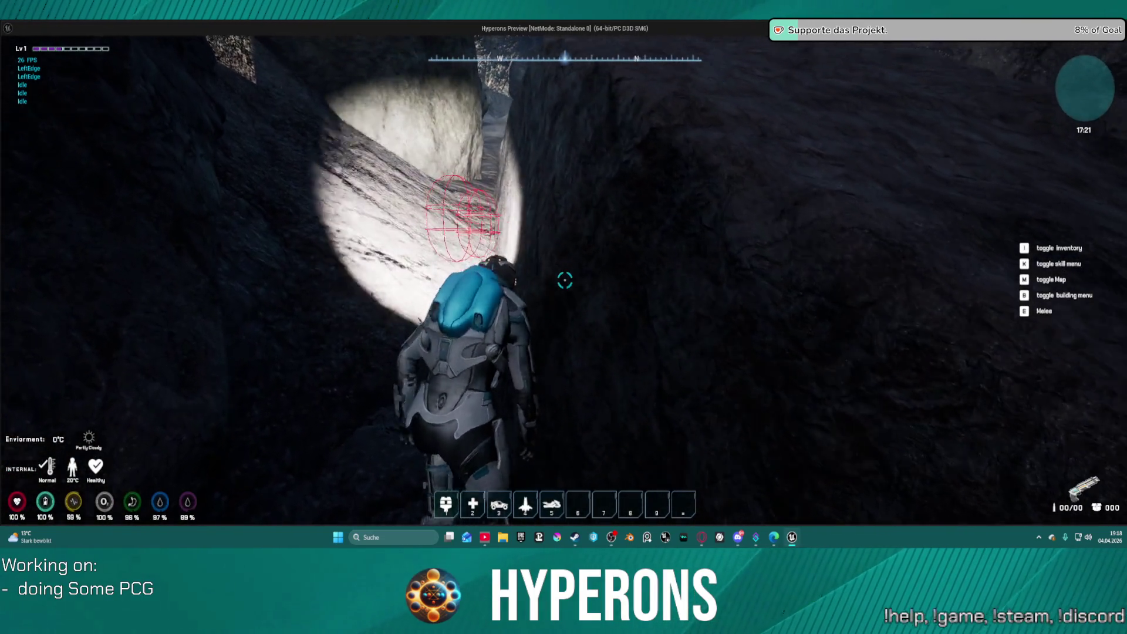
Walk through the lit crevice past the orange block out into the open cave.
key("w")
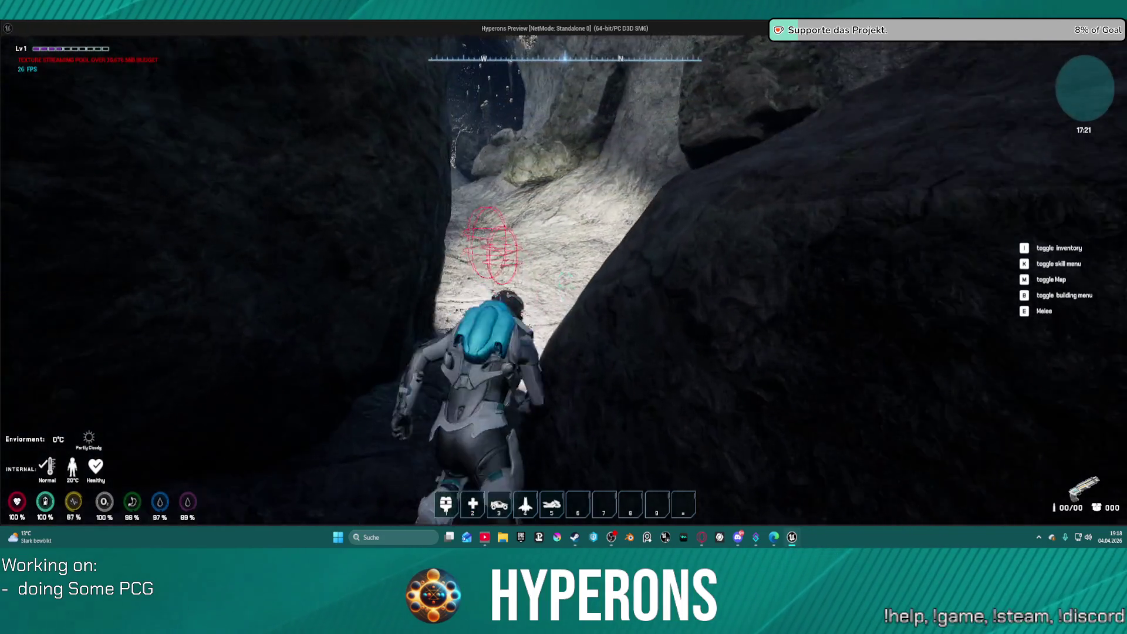
key("w")
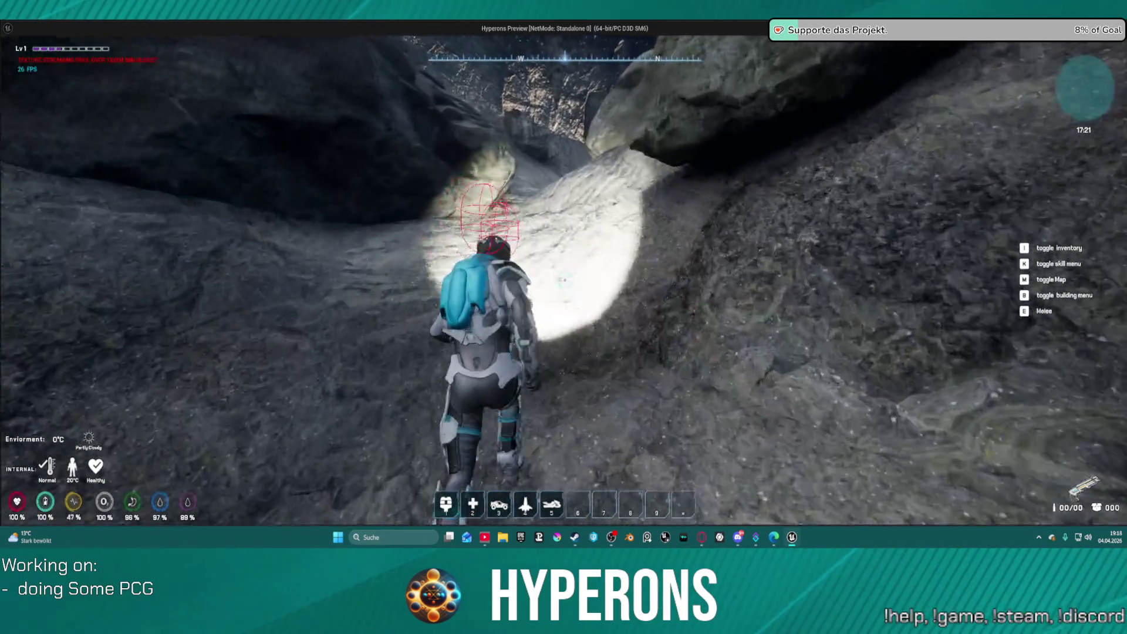
key("w")
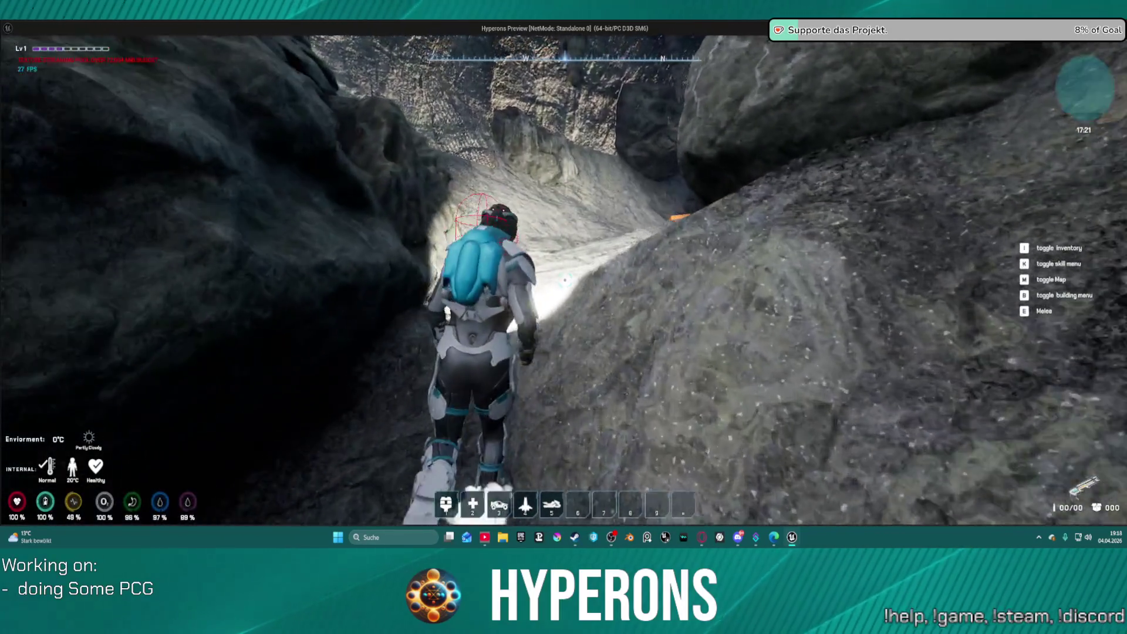
key("w")
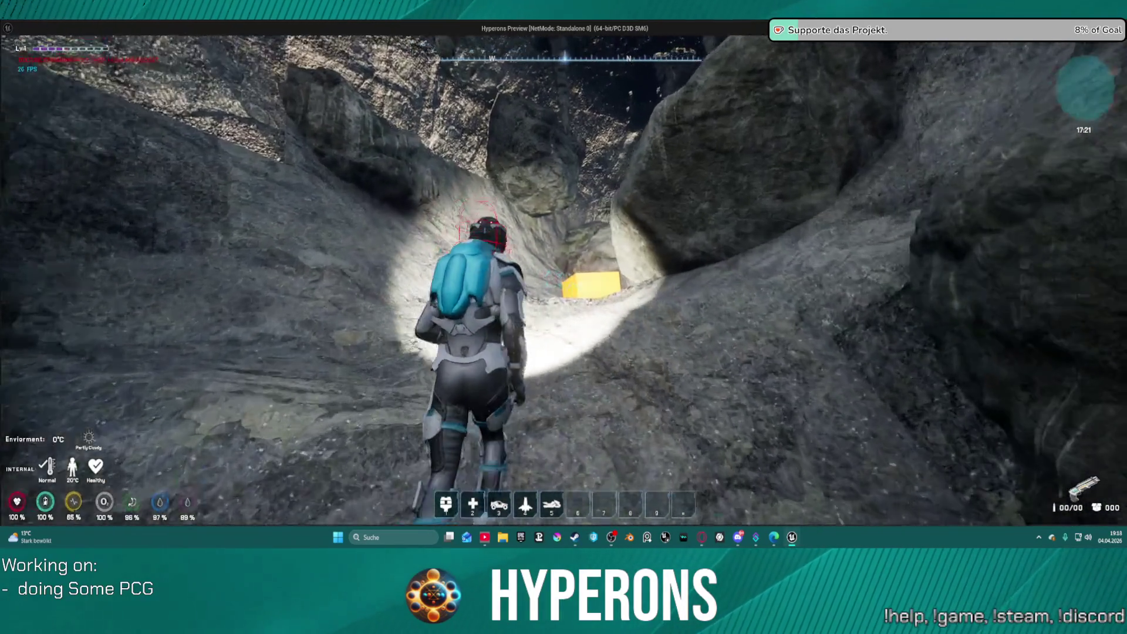
key("w")
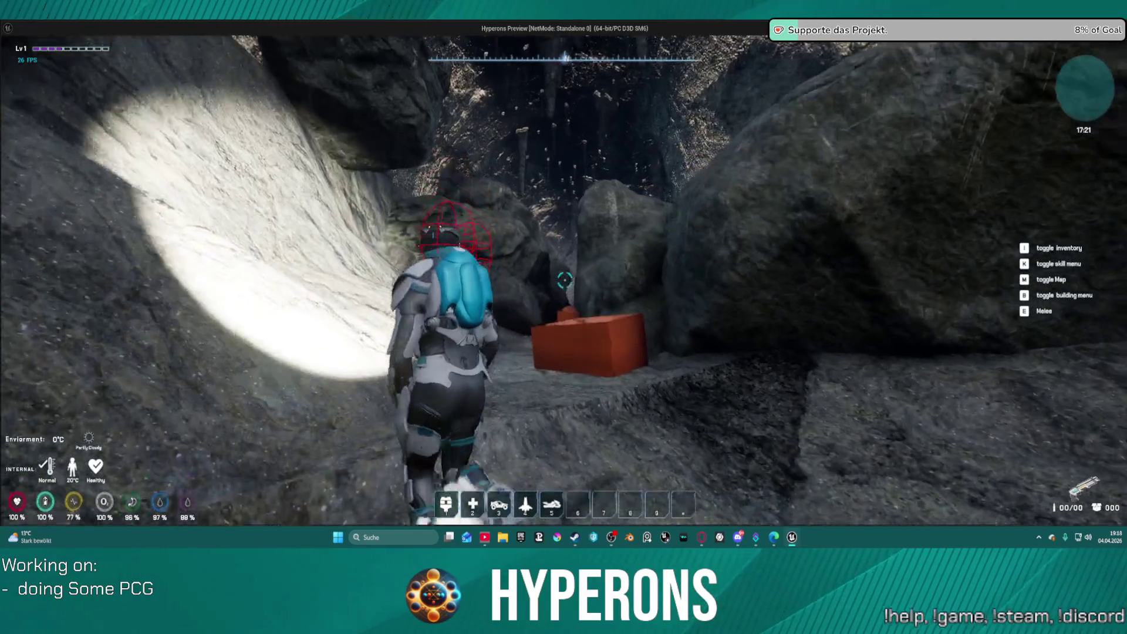
key("w")
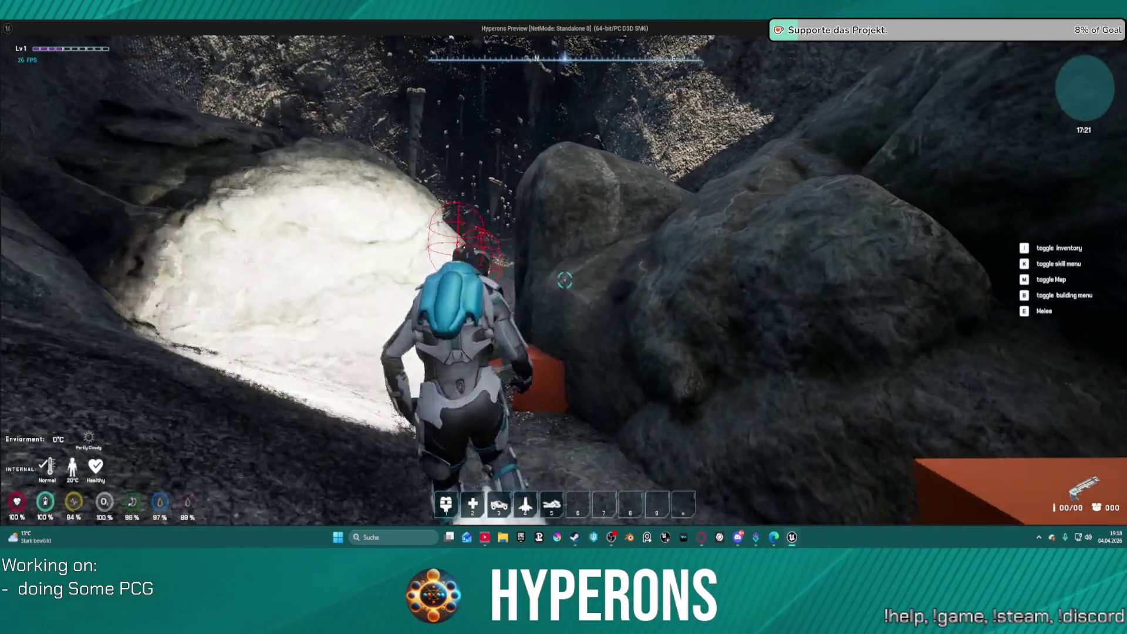
key("w")
key("w")
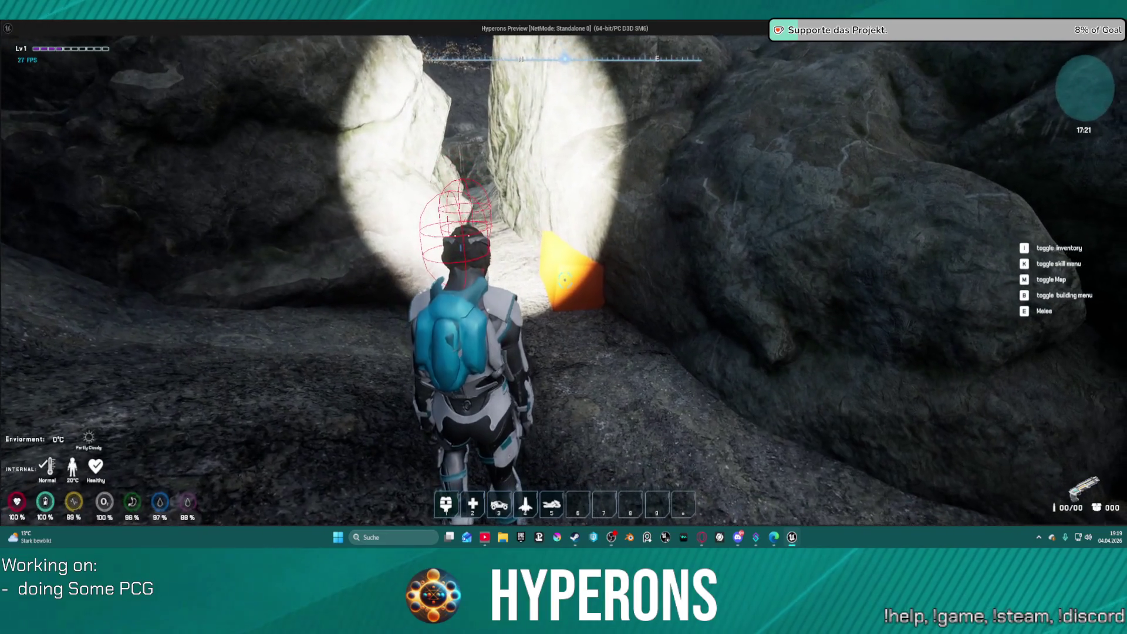
key("w")
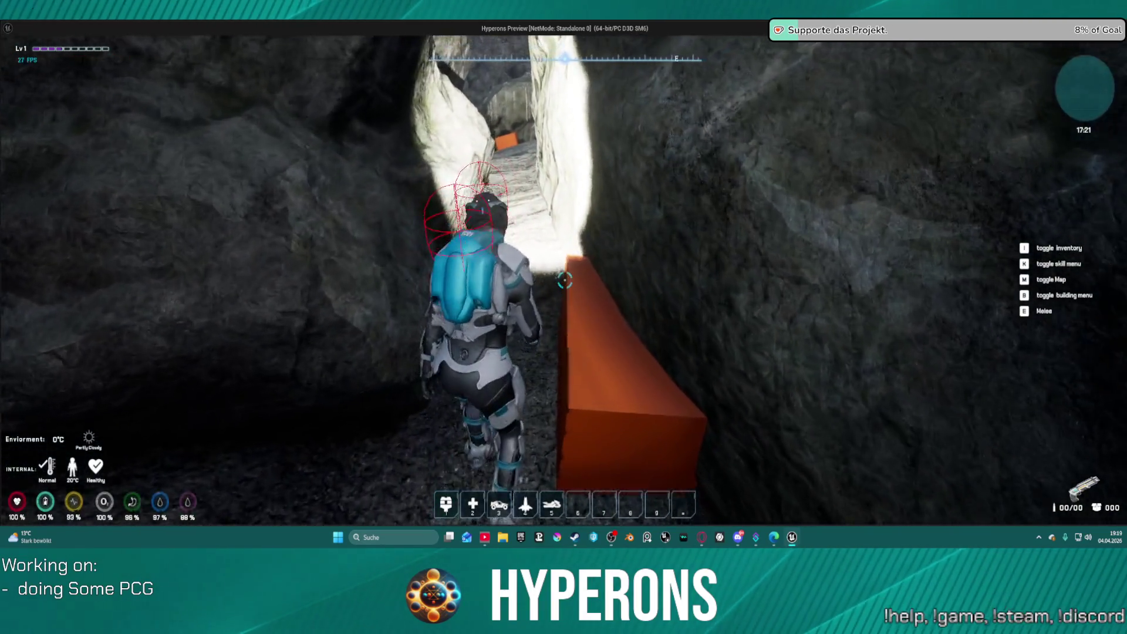
key("w")
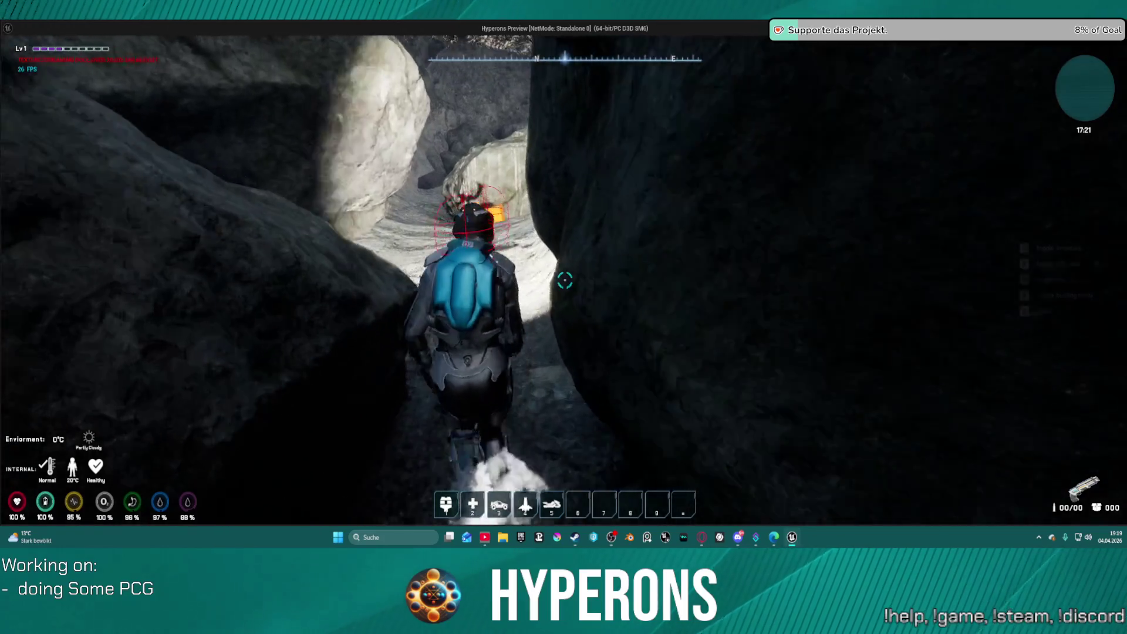
key("w")
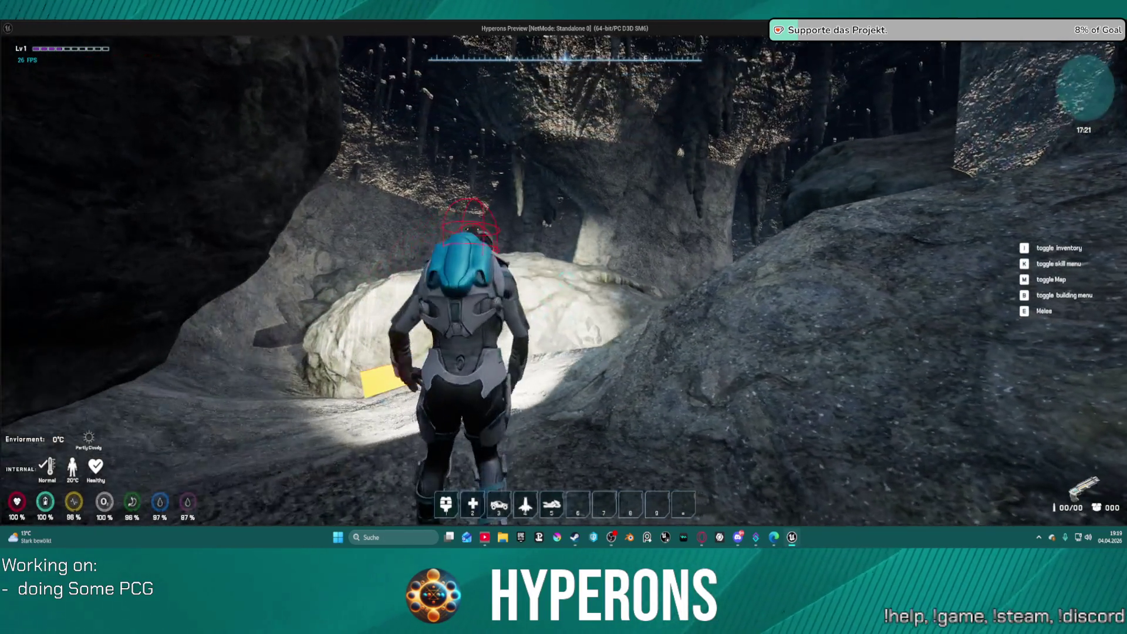
key("w")
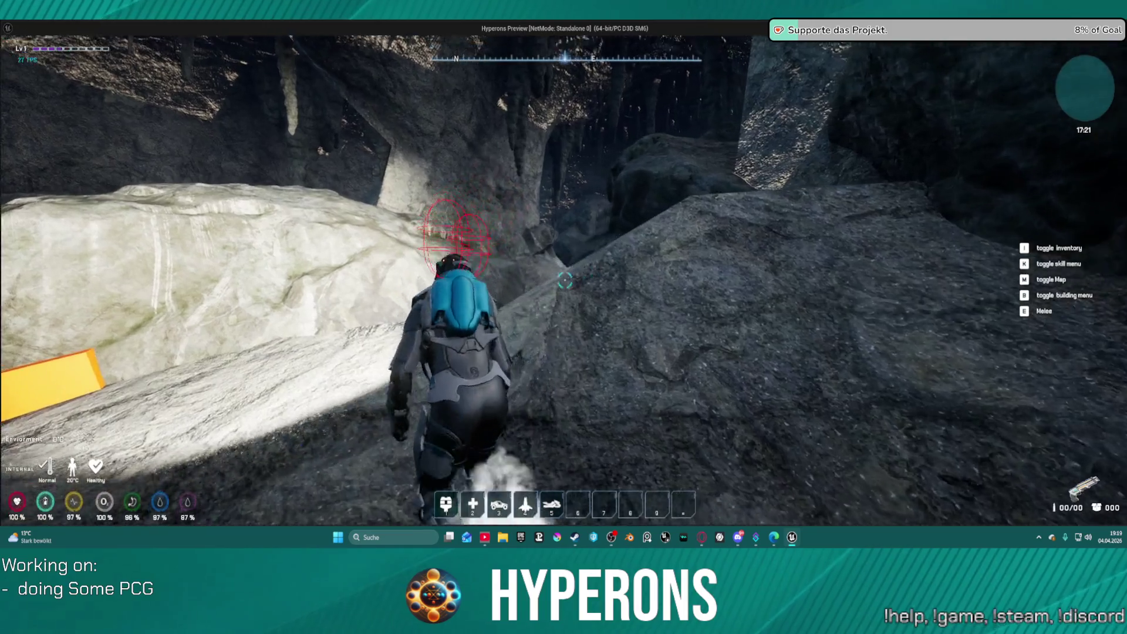
Climb over the rocks with Space toward the orange-cube passage and the rock wall.
key("w")
key("space")
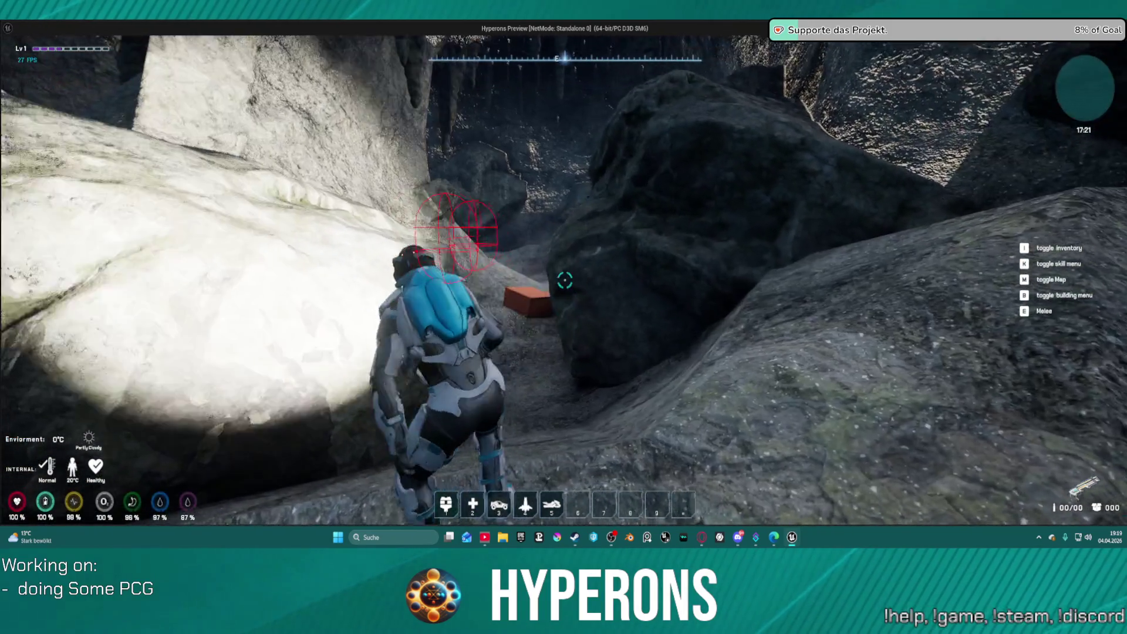
key("space")
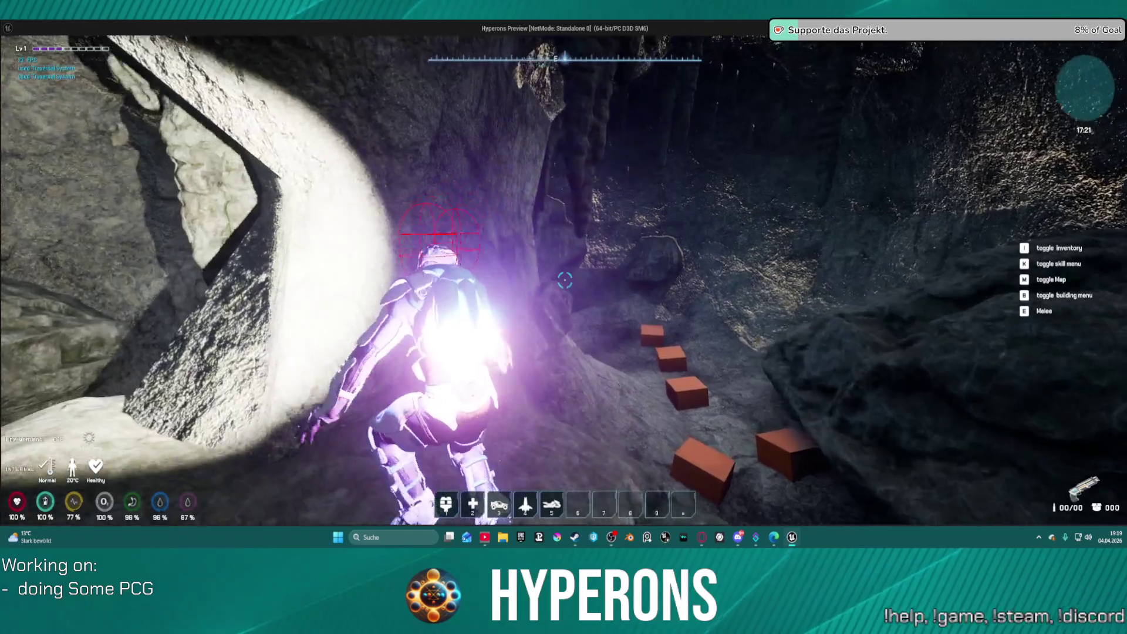
key("w")
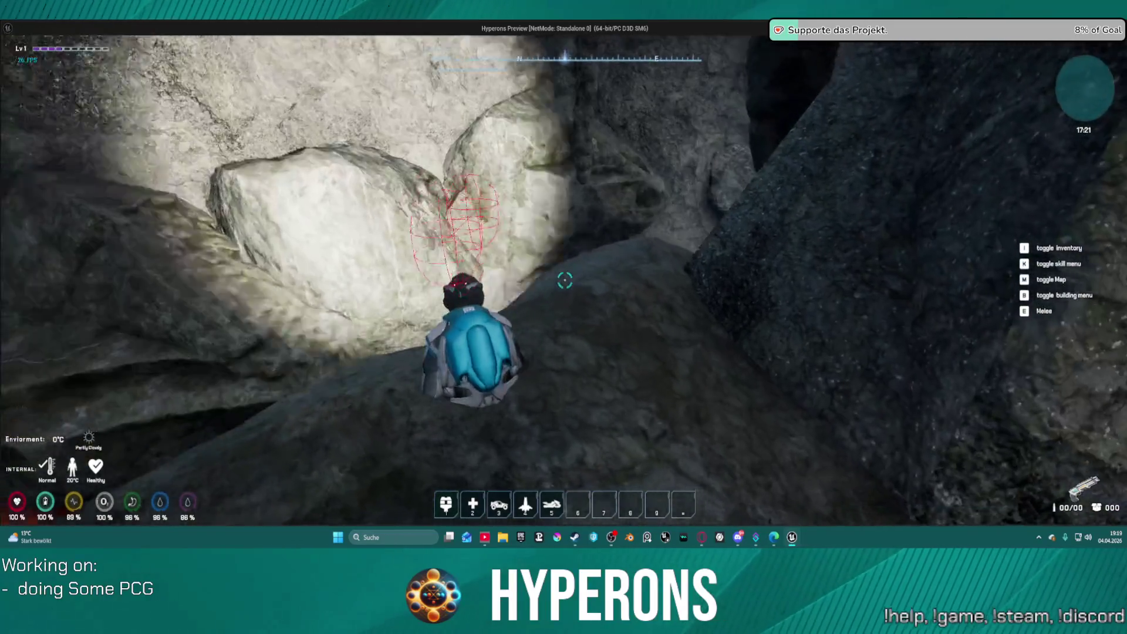
key("w")
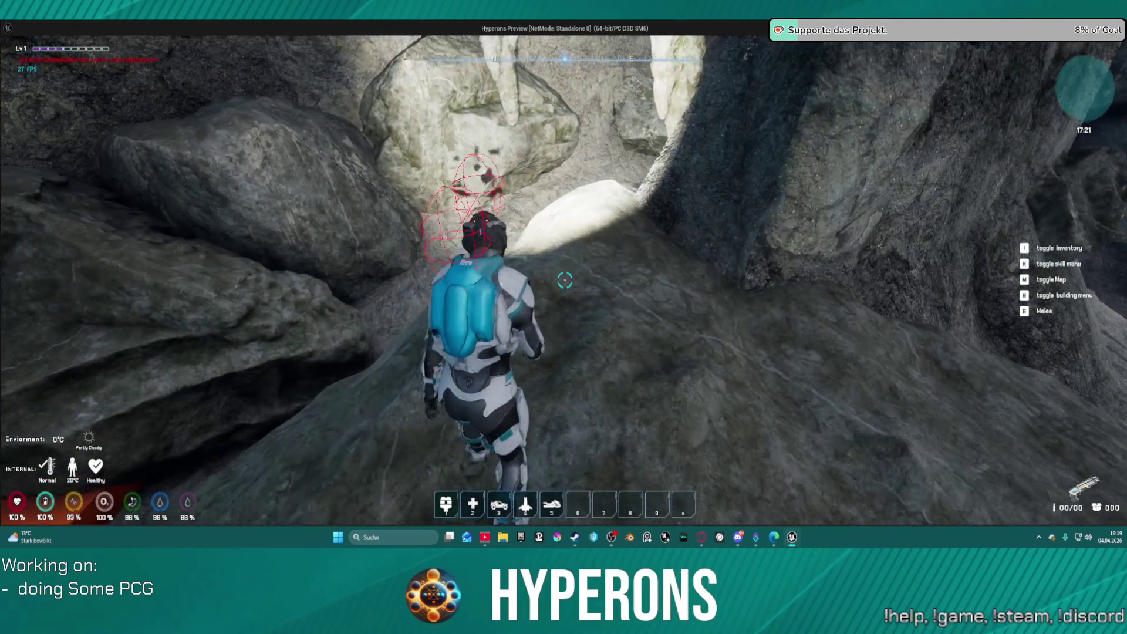
key("space")
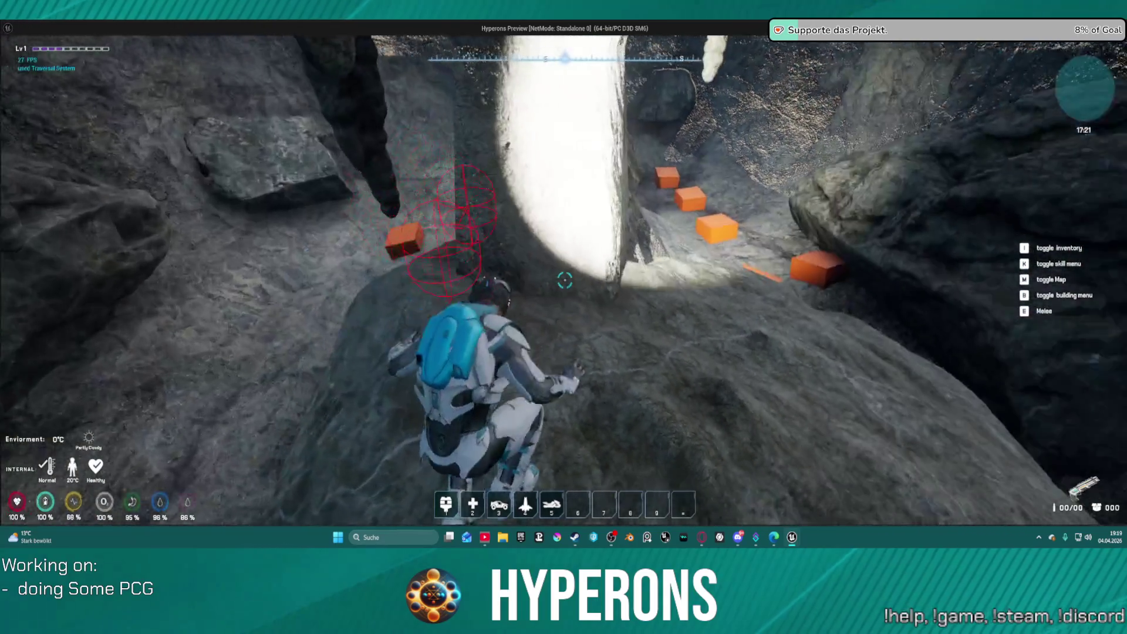
key("w")
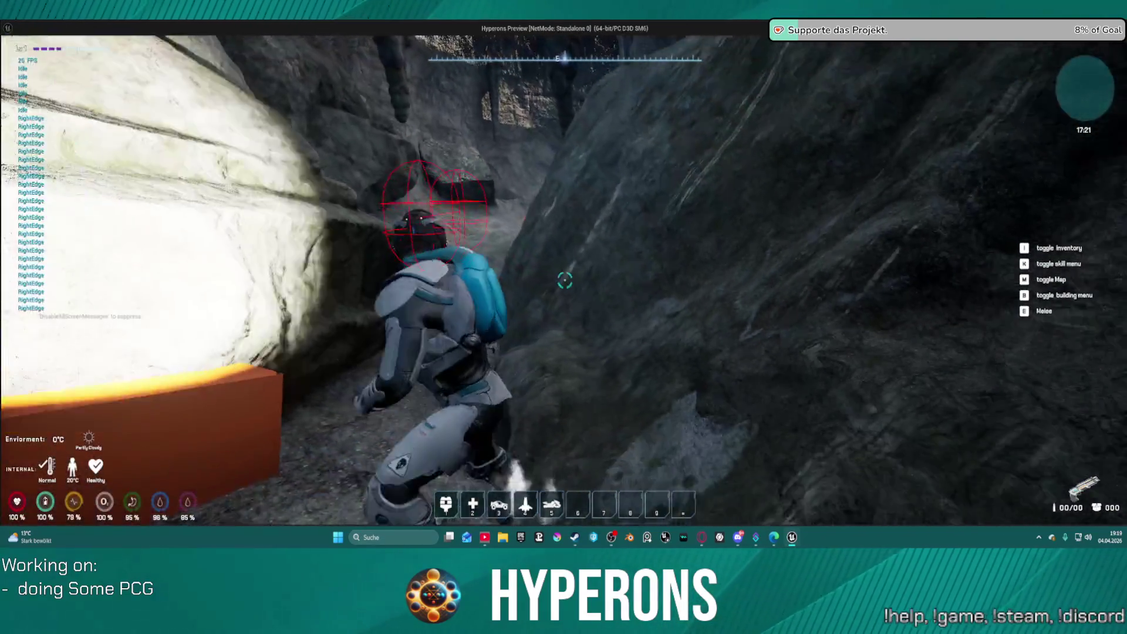
key("w")
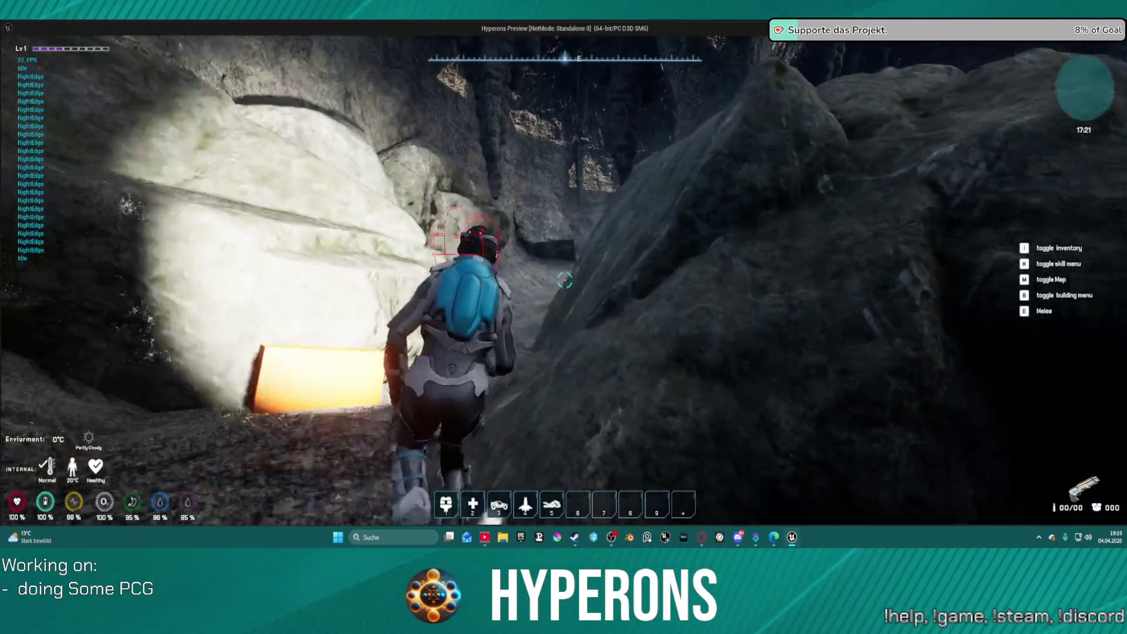
key("w")
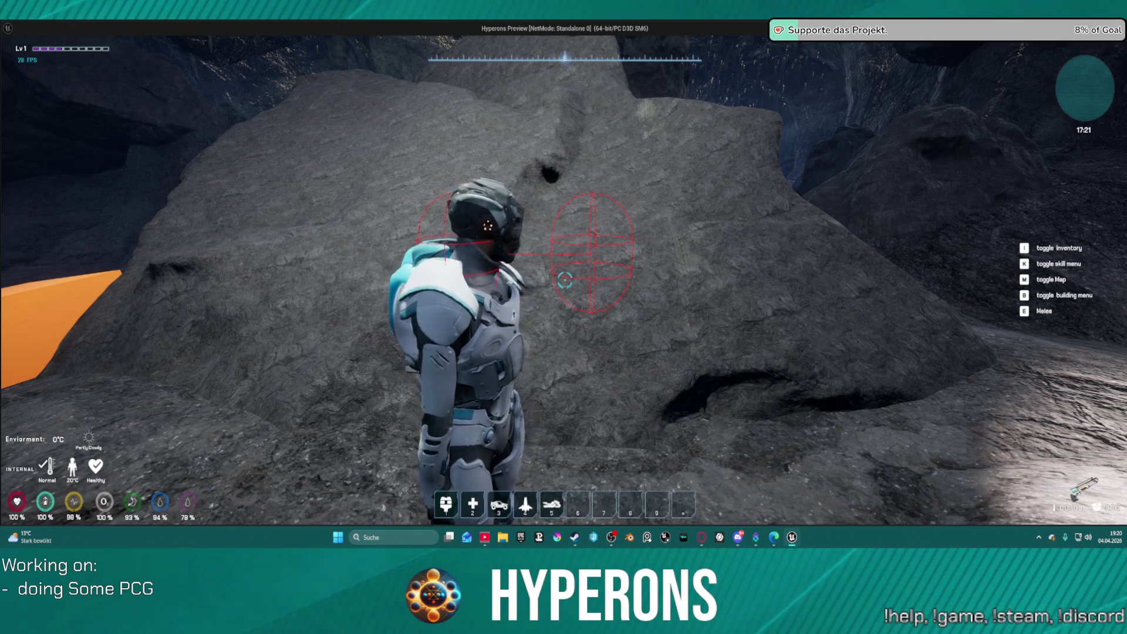
Walk into the tunnel toward the yellow debug blocks, then exit the playtest.
key("w")
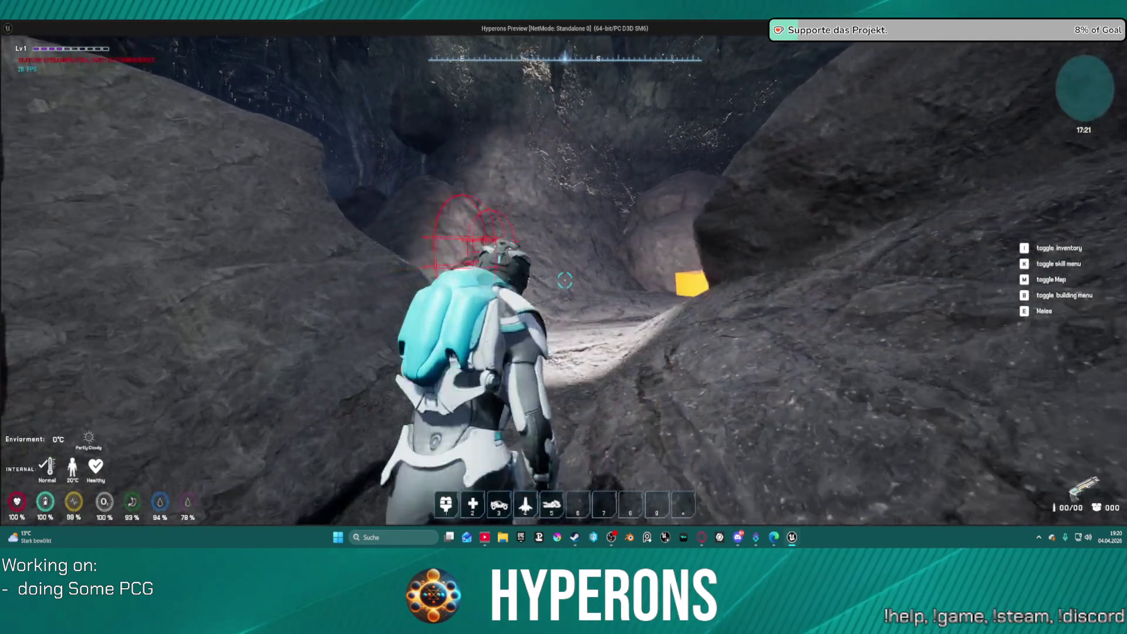
key("w")
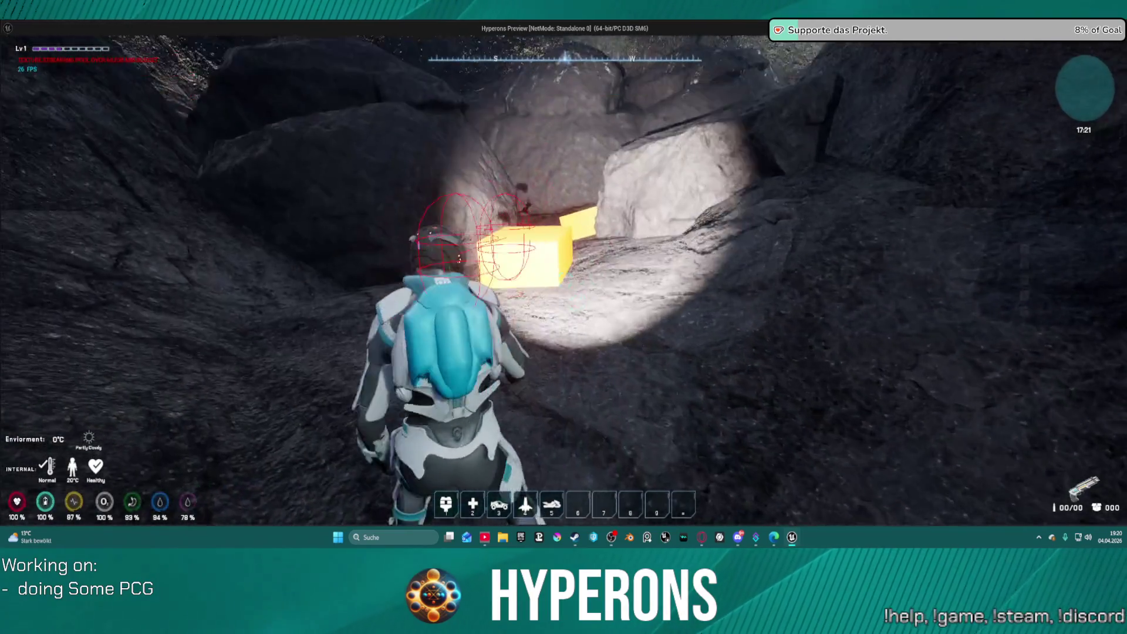
key("Escape")
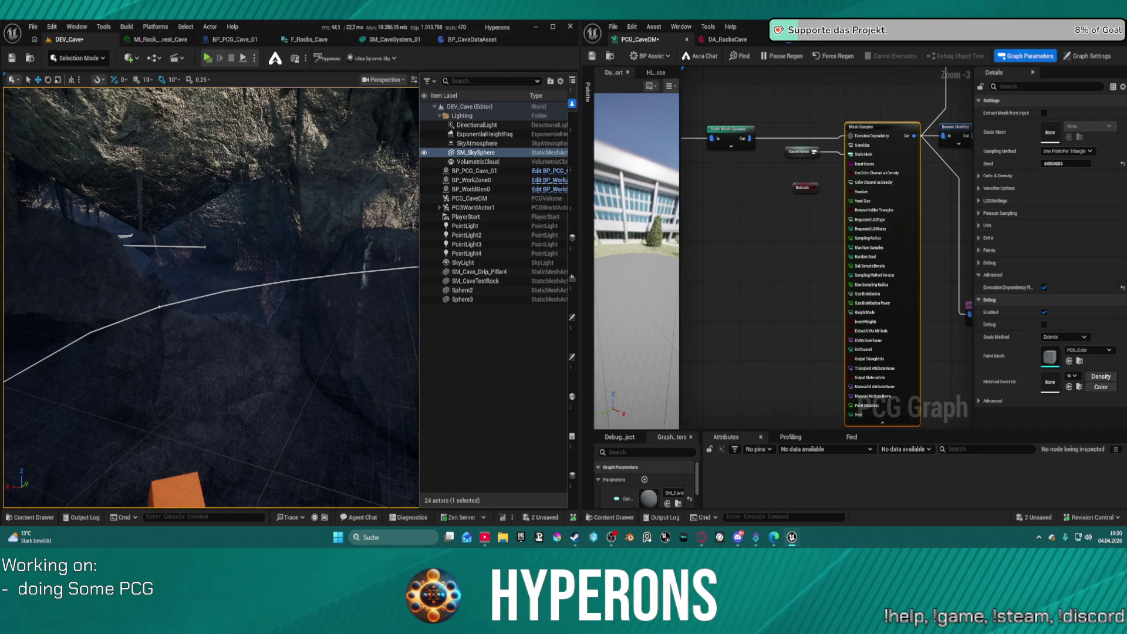
Enable UseRandomColorTint under RandomColor in the rock material instance, then return to DEV_Cave.
left_click(166, 40)
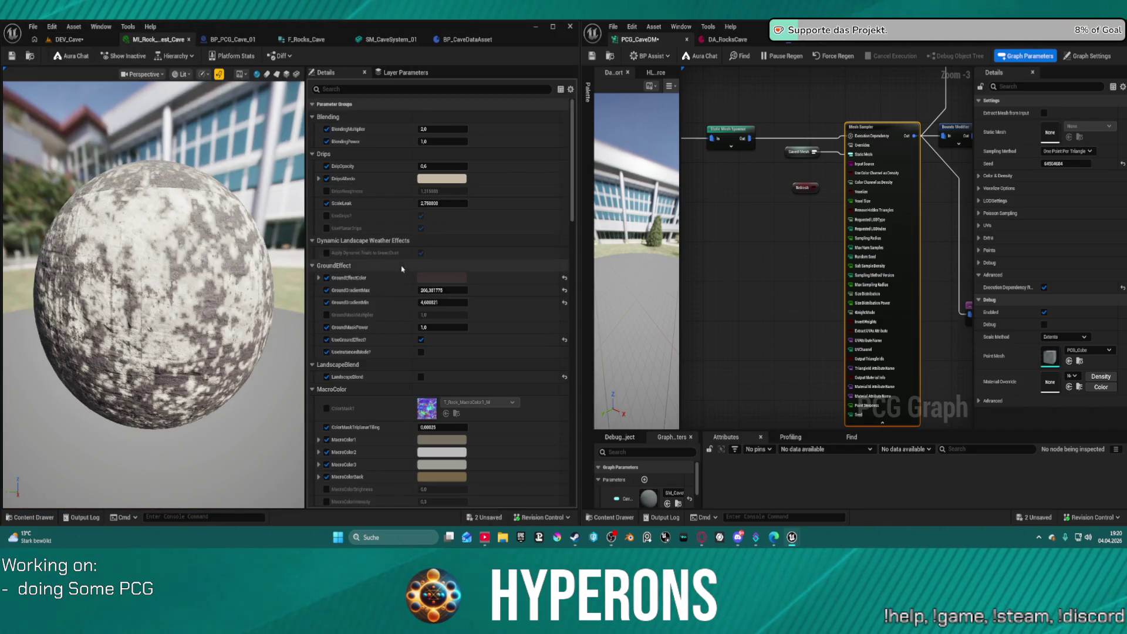
scroll(405, 358, "down", 10)
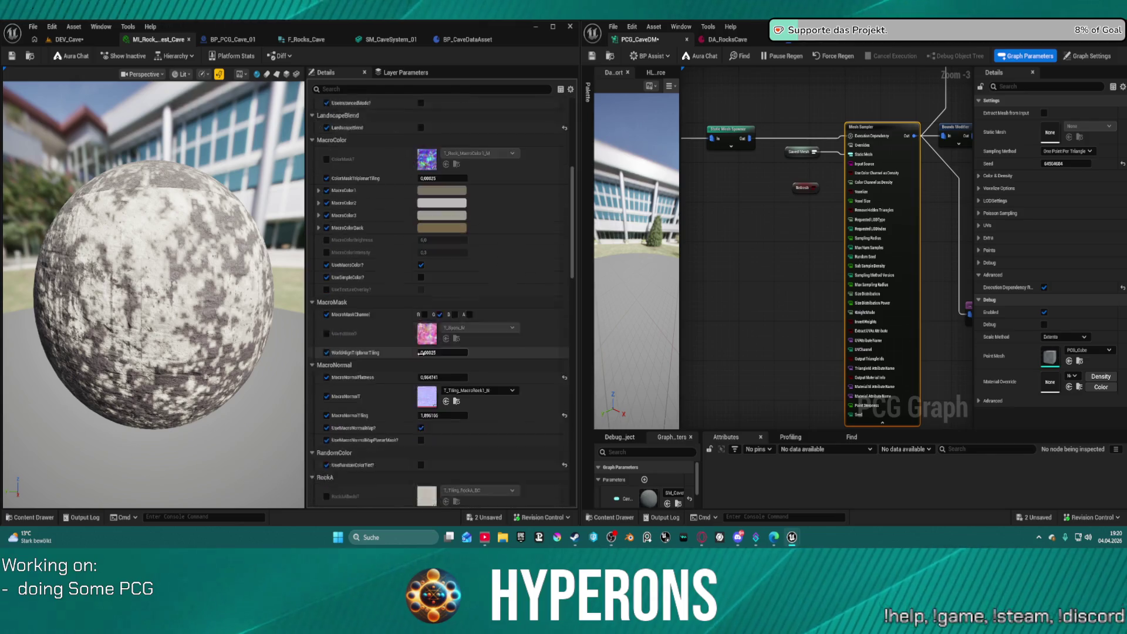
scroll(426, 322, "down", 2)
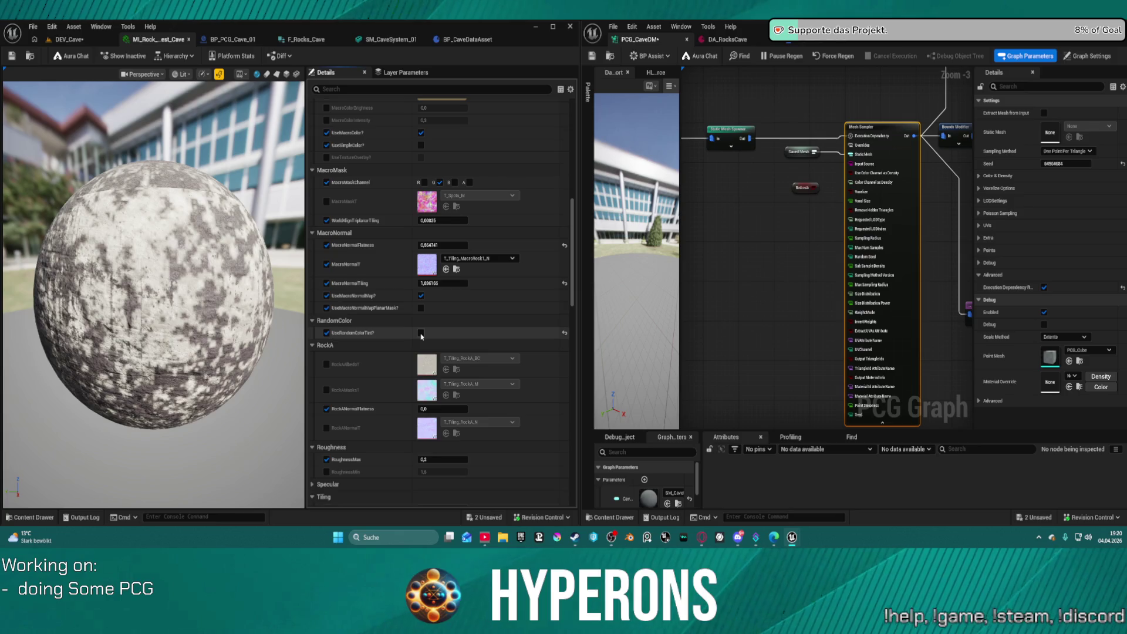
left_click(421, 333)
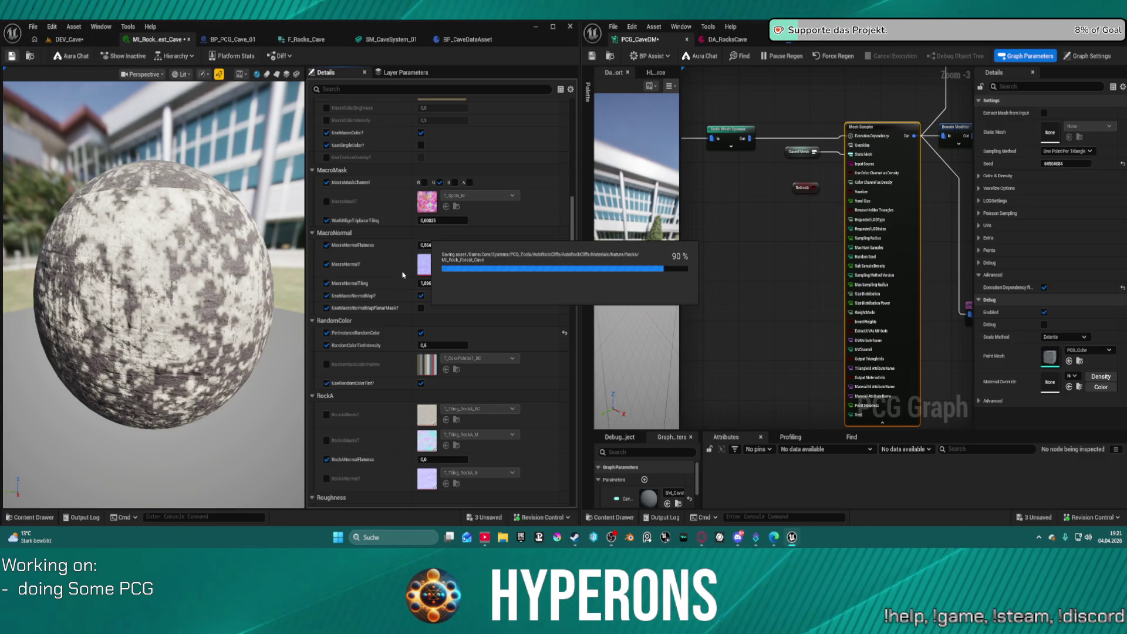
left_click(70, 39)
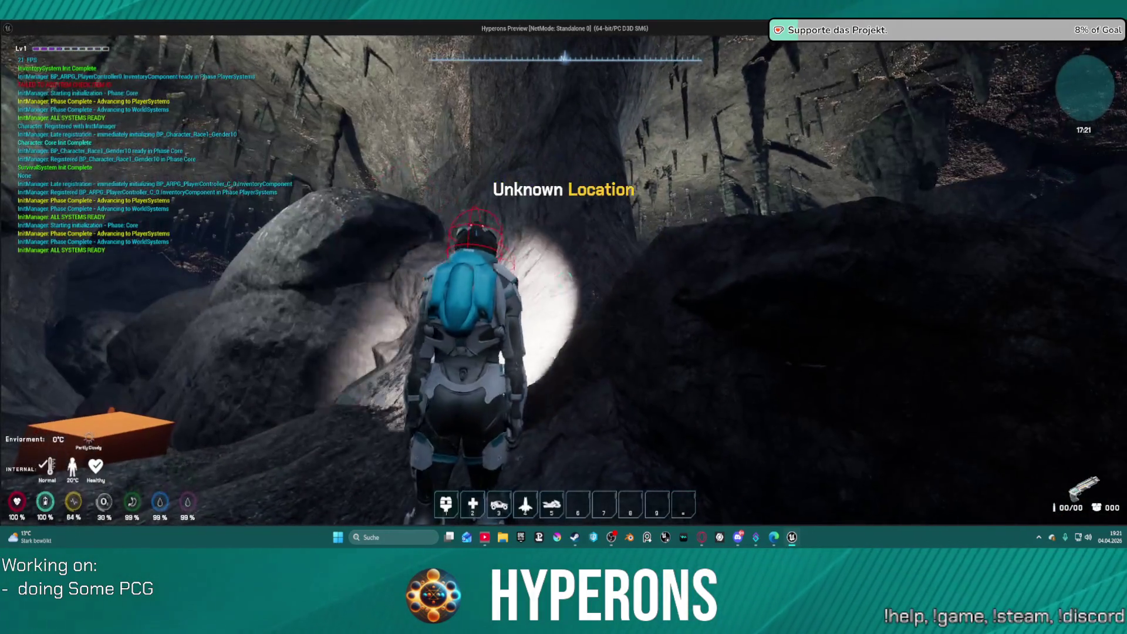
Run the character forward through the cave, climbing over the rocks toward the boulder.
key("s")
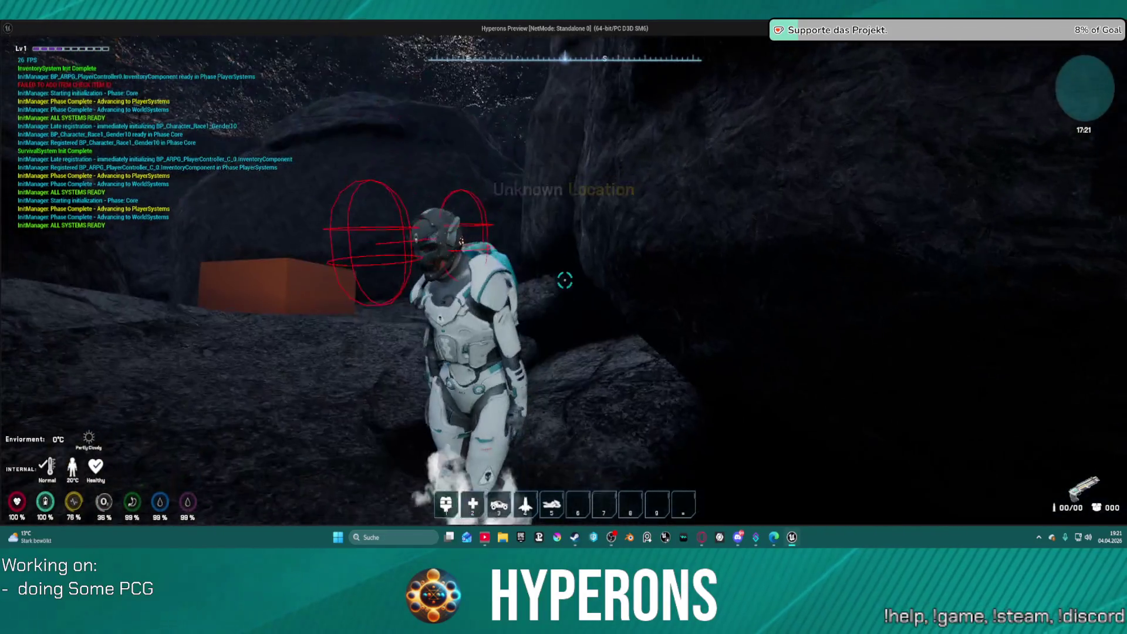
key("w")
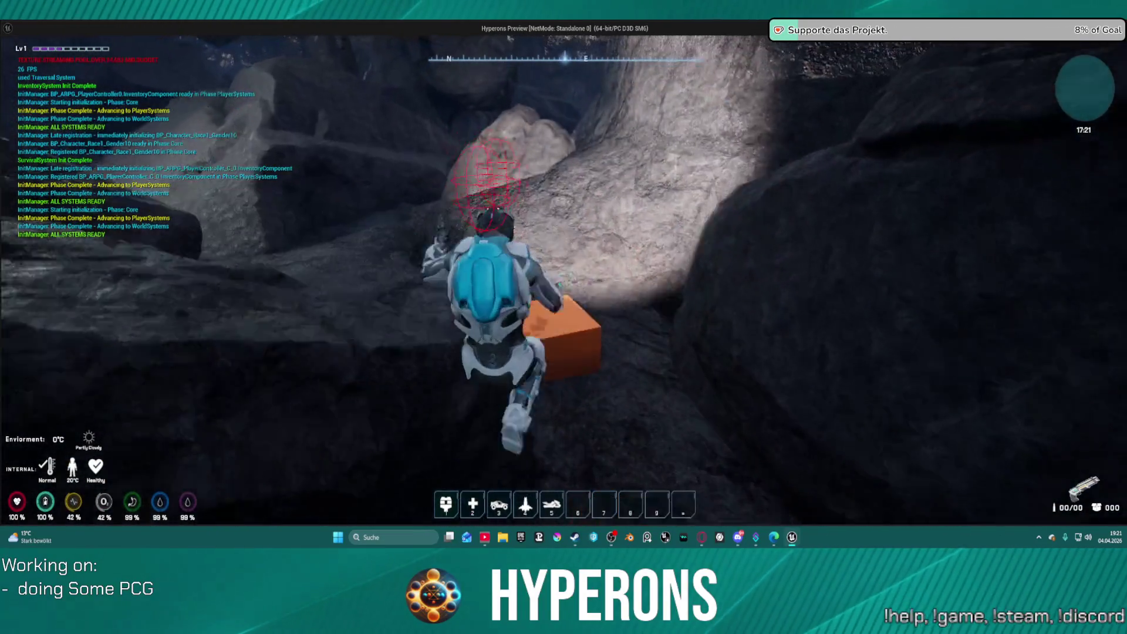
key("w")
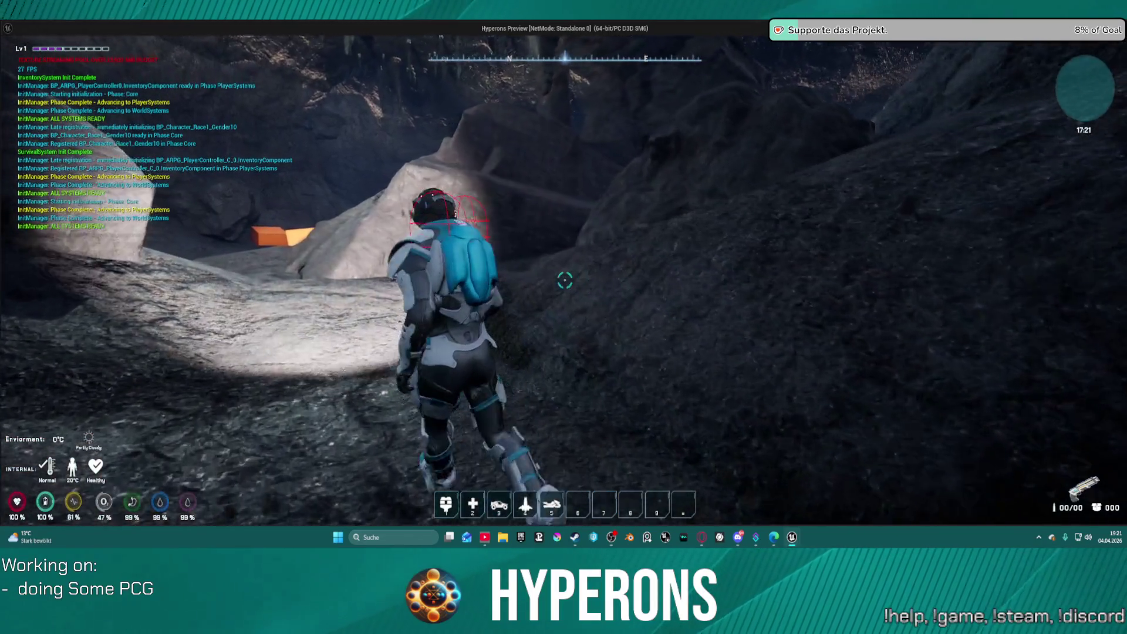
key("w")
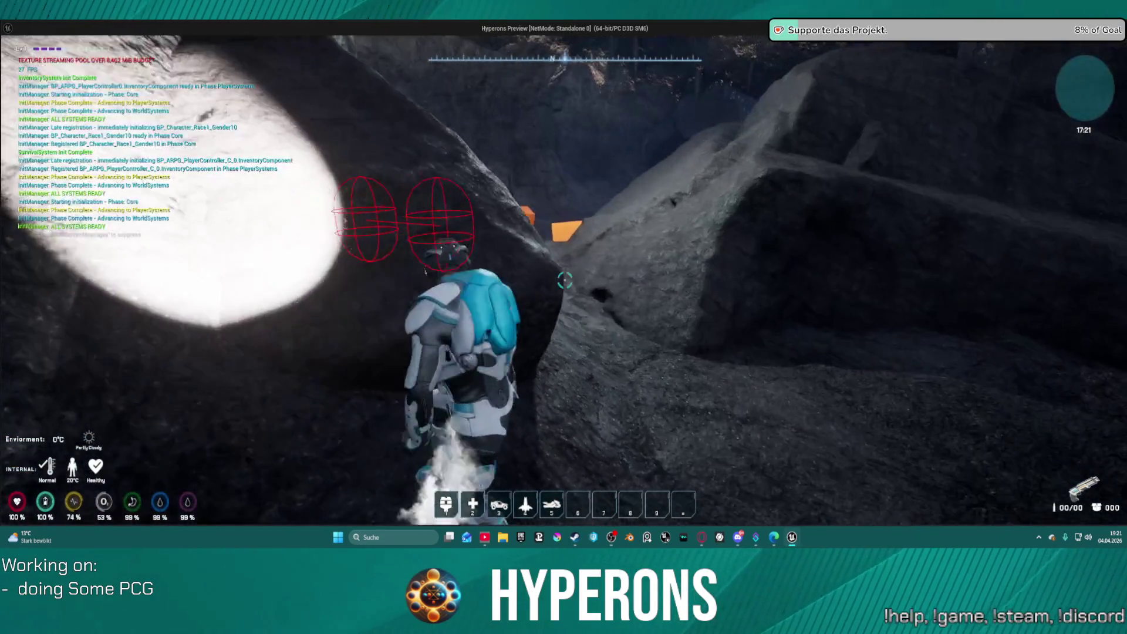
key("w")
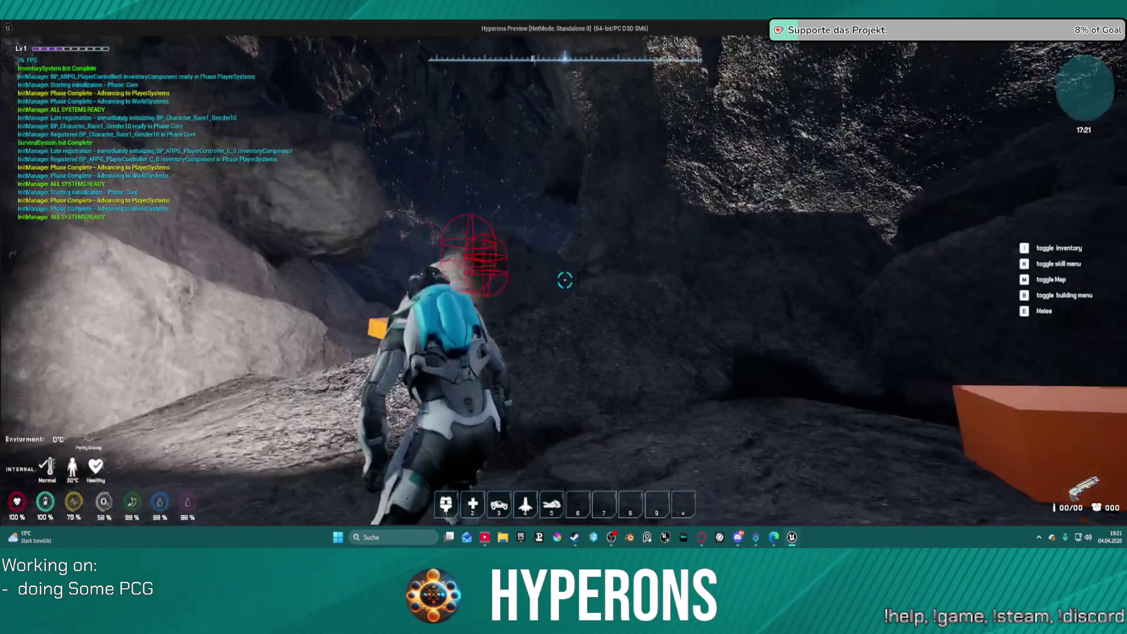
key("w")
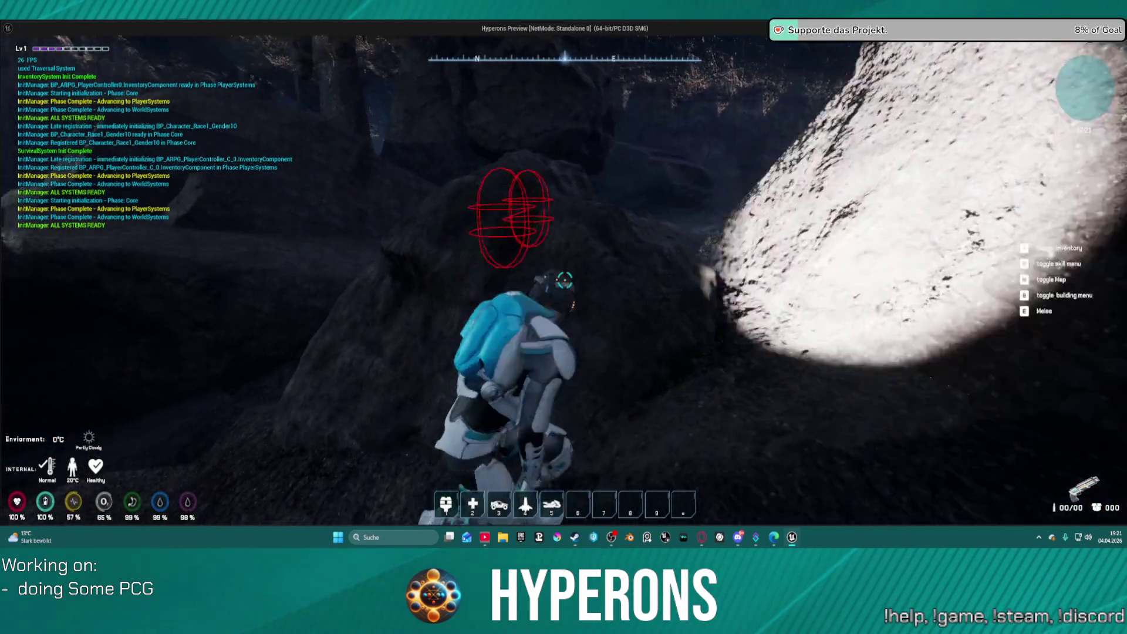
key("w")
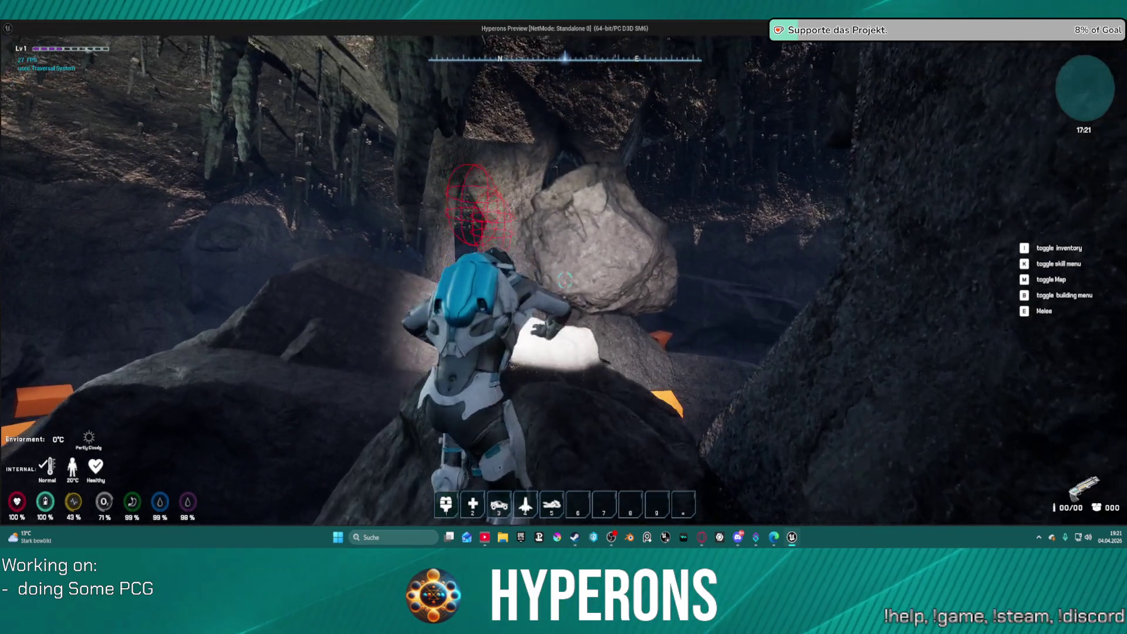
key("w")
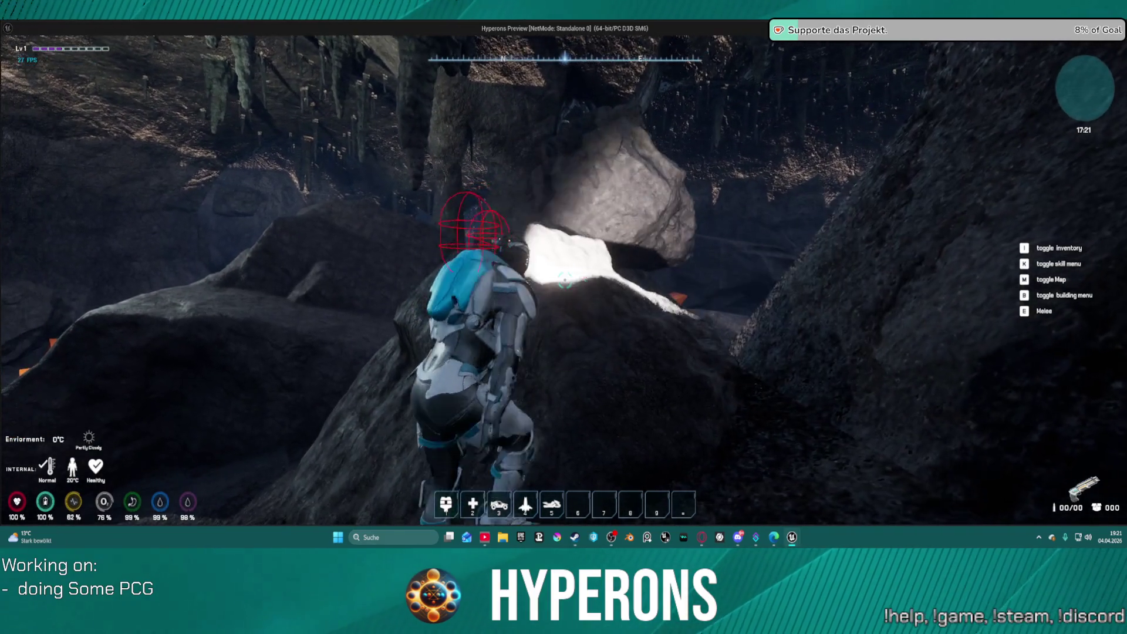
key("w")
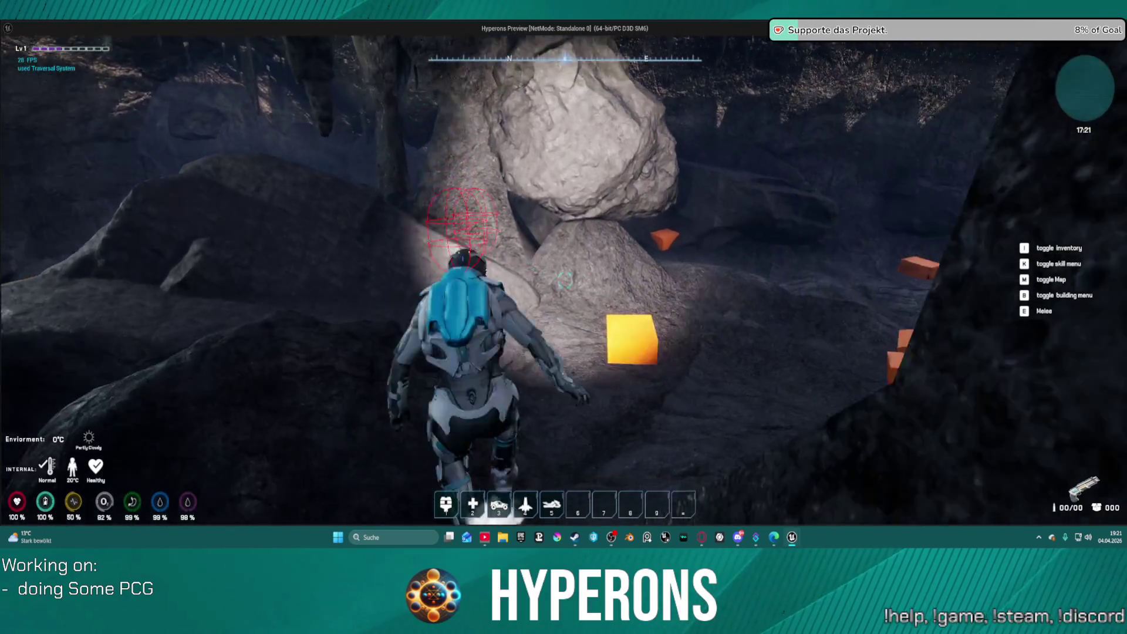
Walk past the boulder and the orange debug cubes, then stop the Play In Editor preview.
key("w")
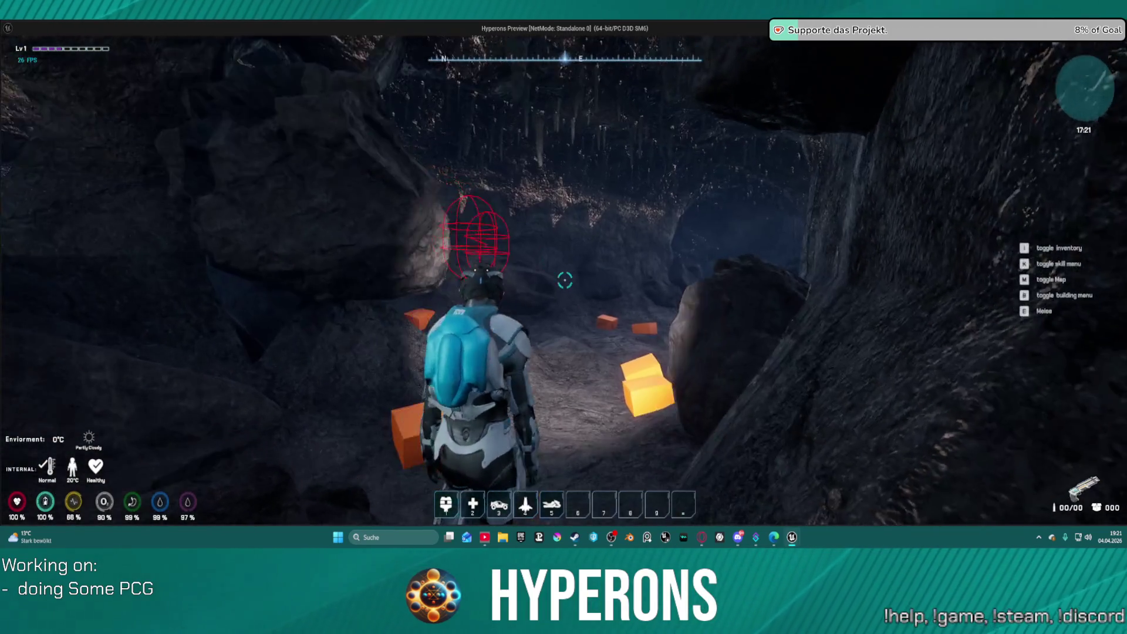
key("w")
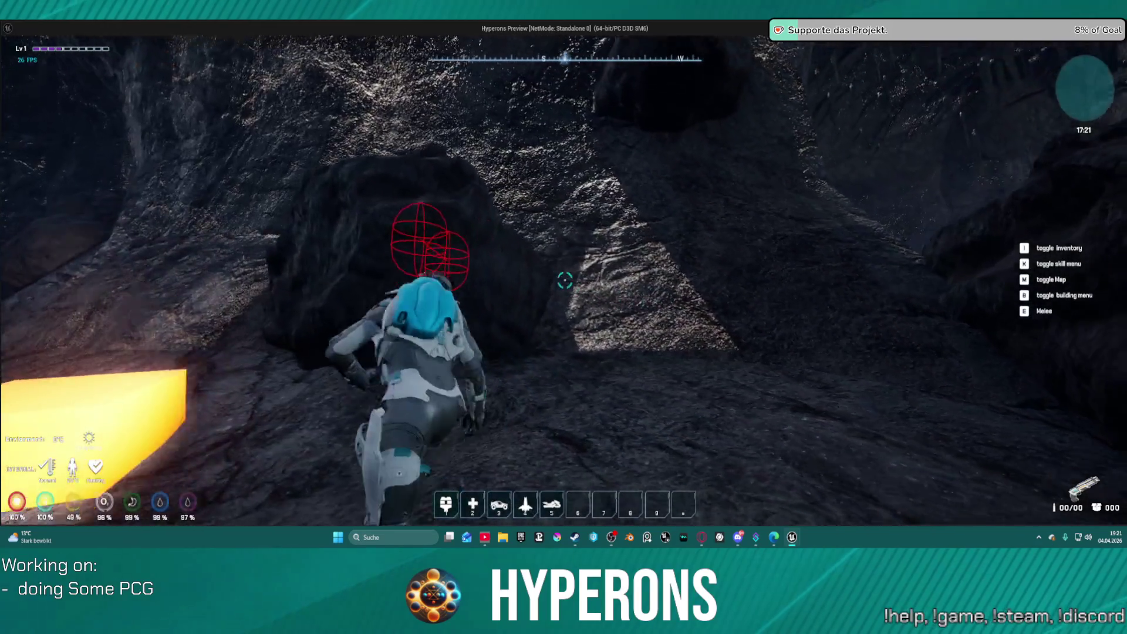
key("w")
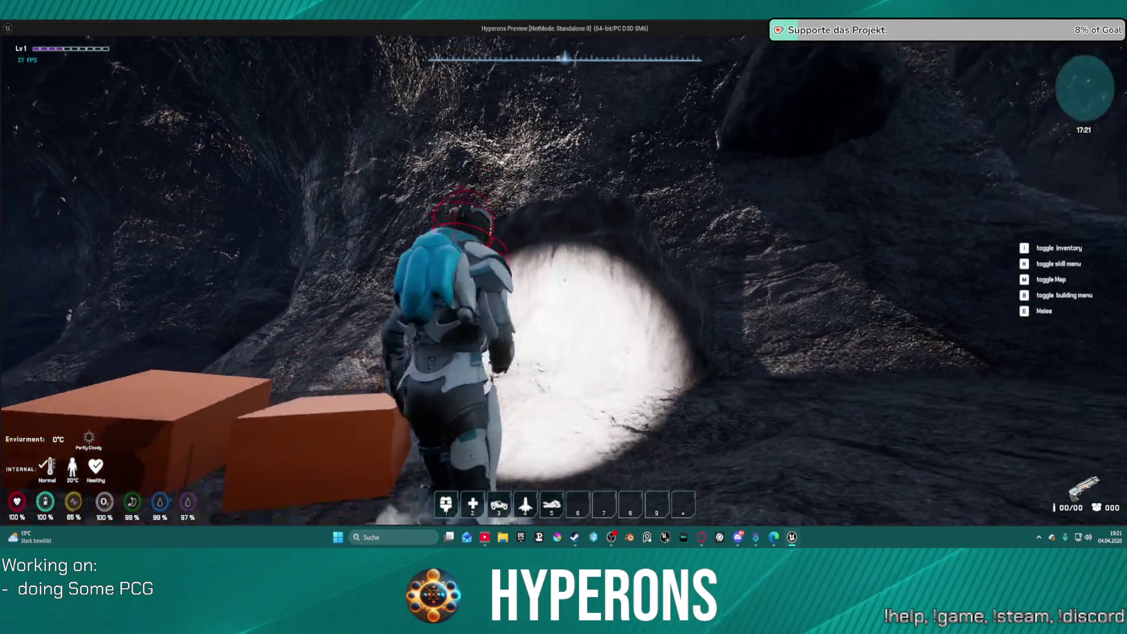
key("w")
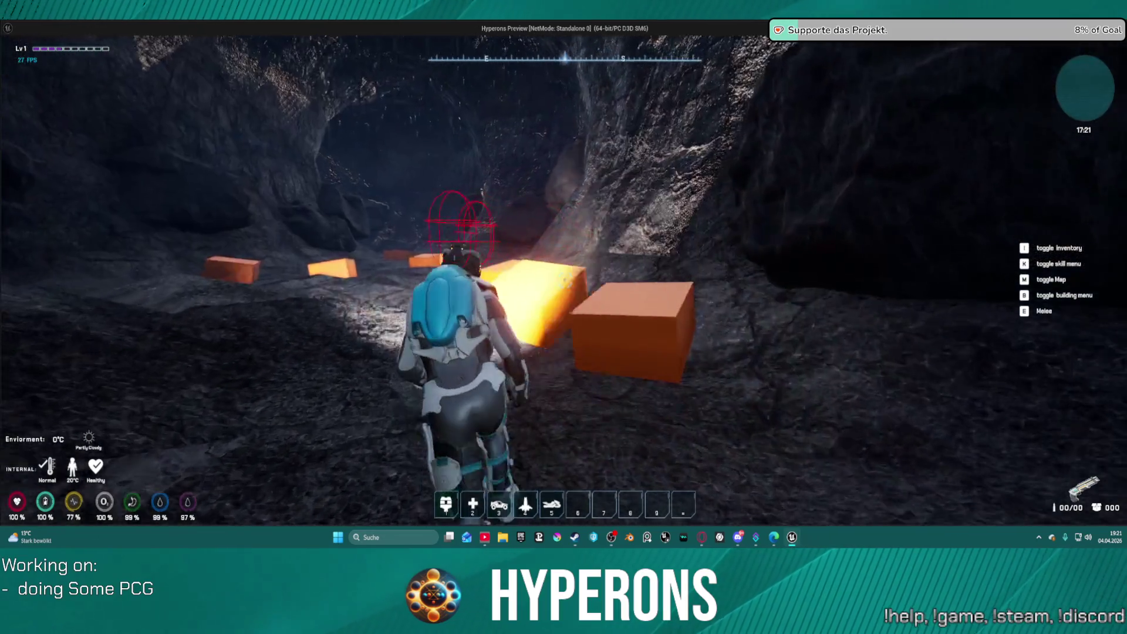
key("w")
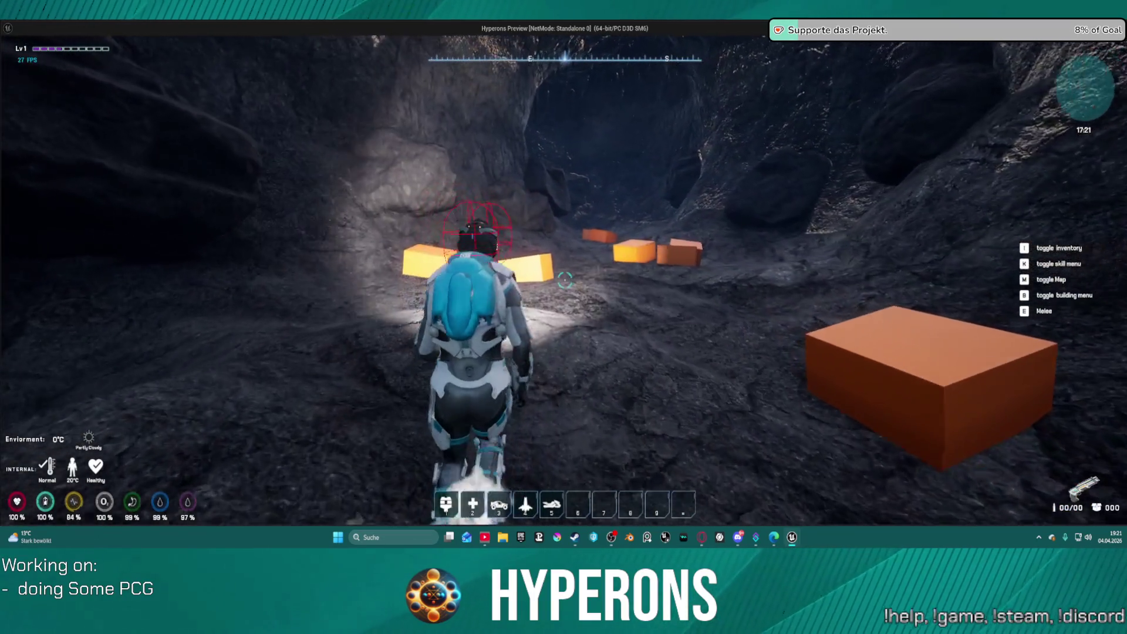
key("w")
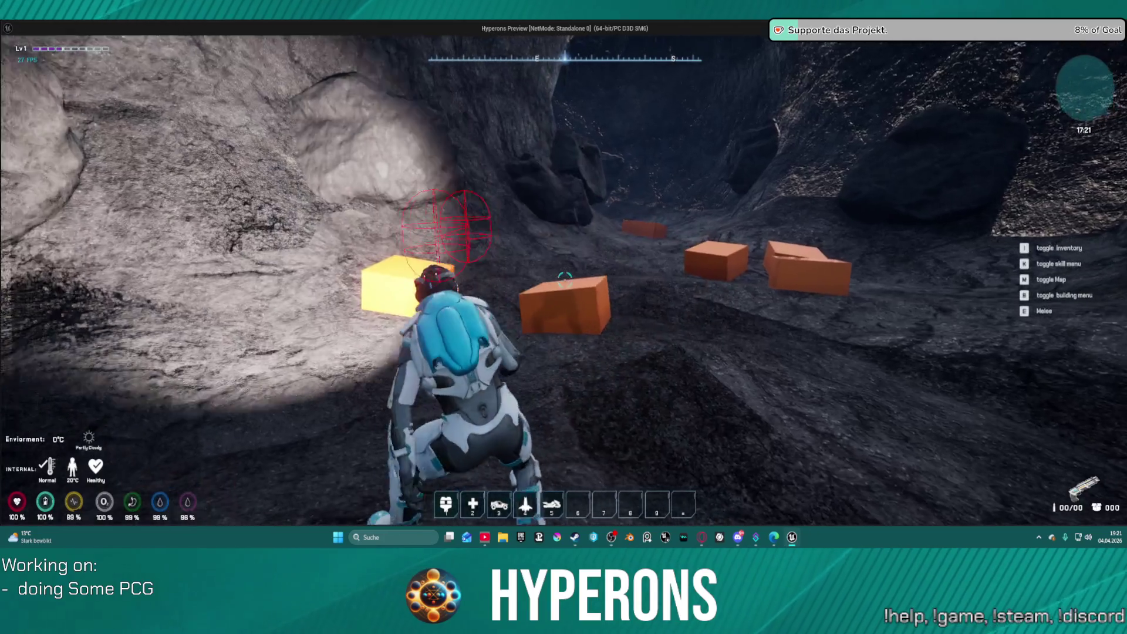
key("w")
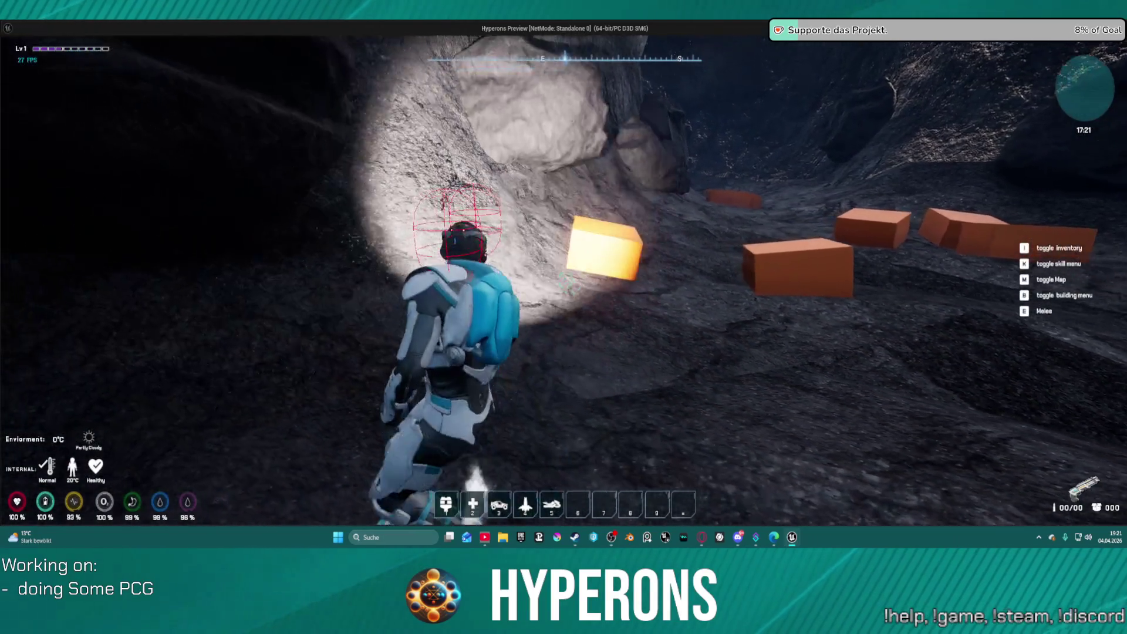
key("Escape")
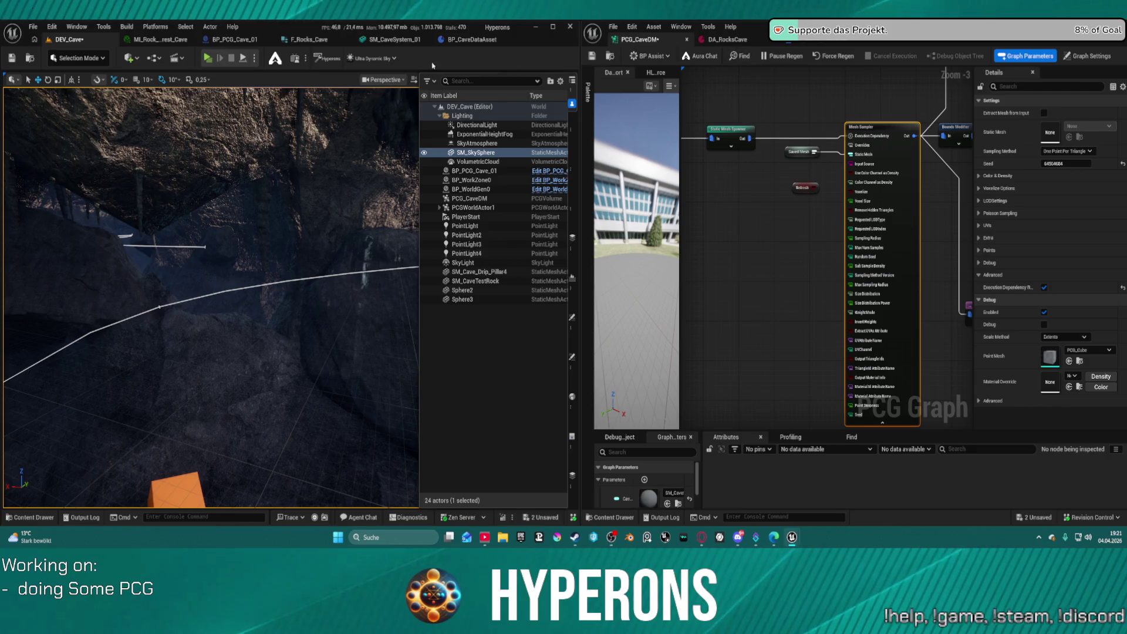
Set MI_Rock's RandomColorTintIntensity to 1.0, save it, and fly back into the DEV_Cave level.
left_click(165, 40)
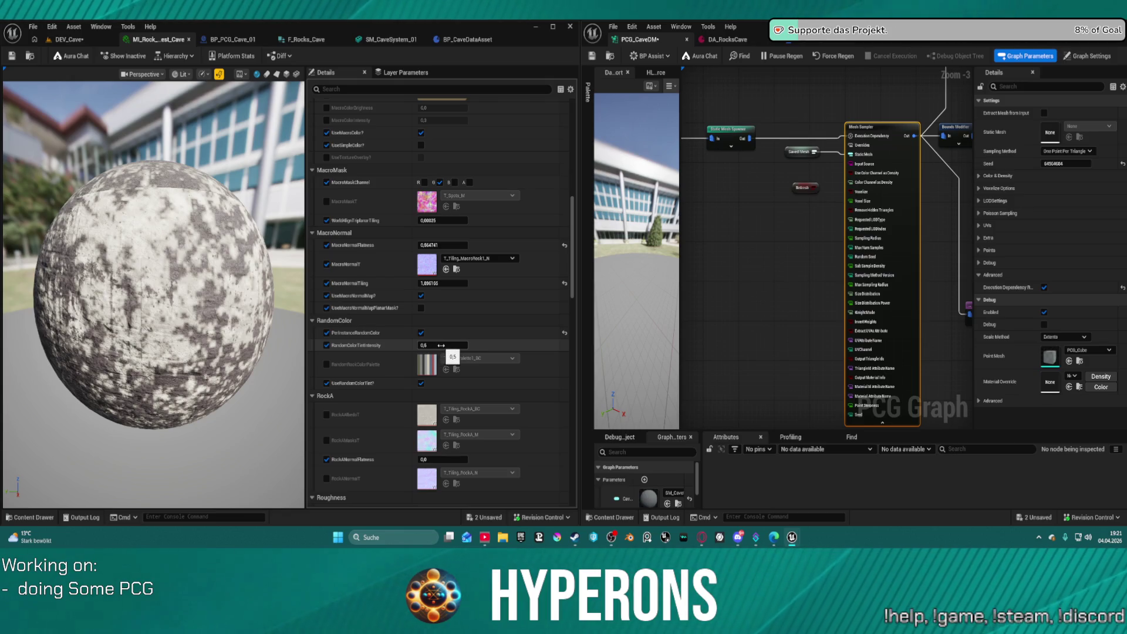
left_click_drag(467, 343, 457, 343)
key("Return")
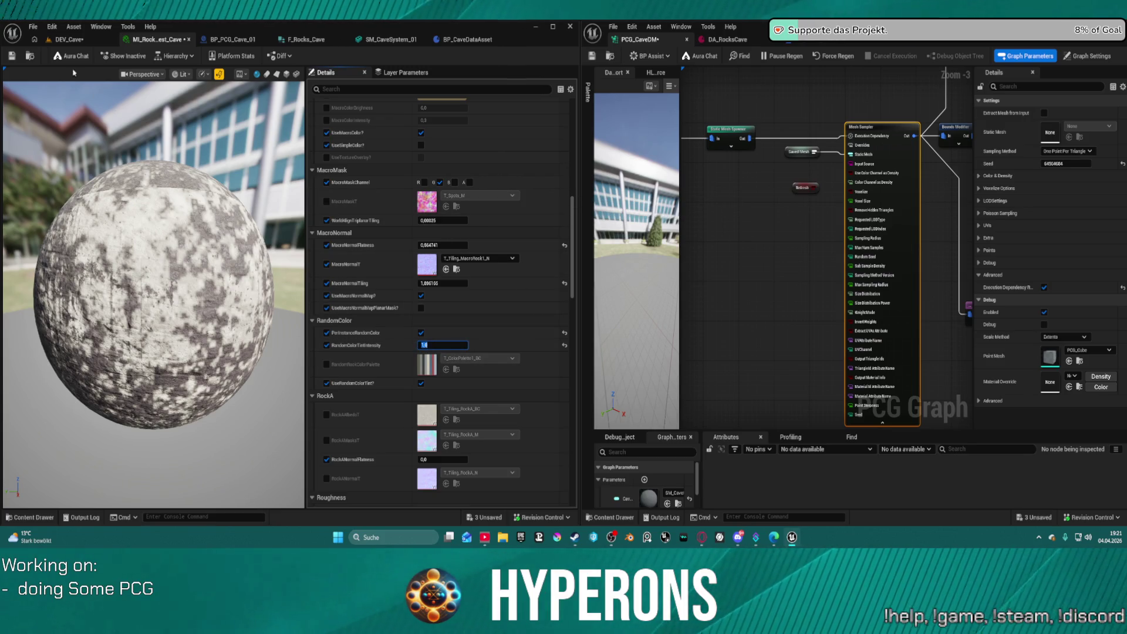
left_click(12, 56)
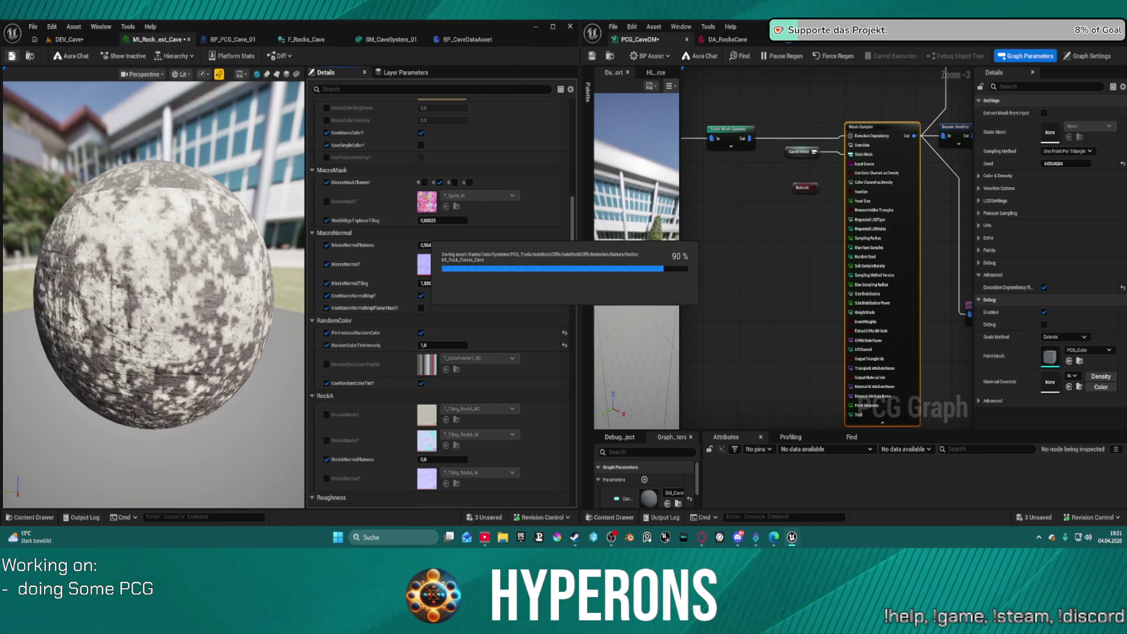
left_click(68, 40)
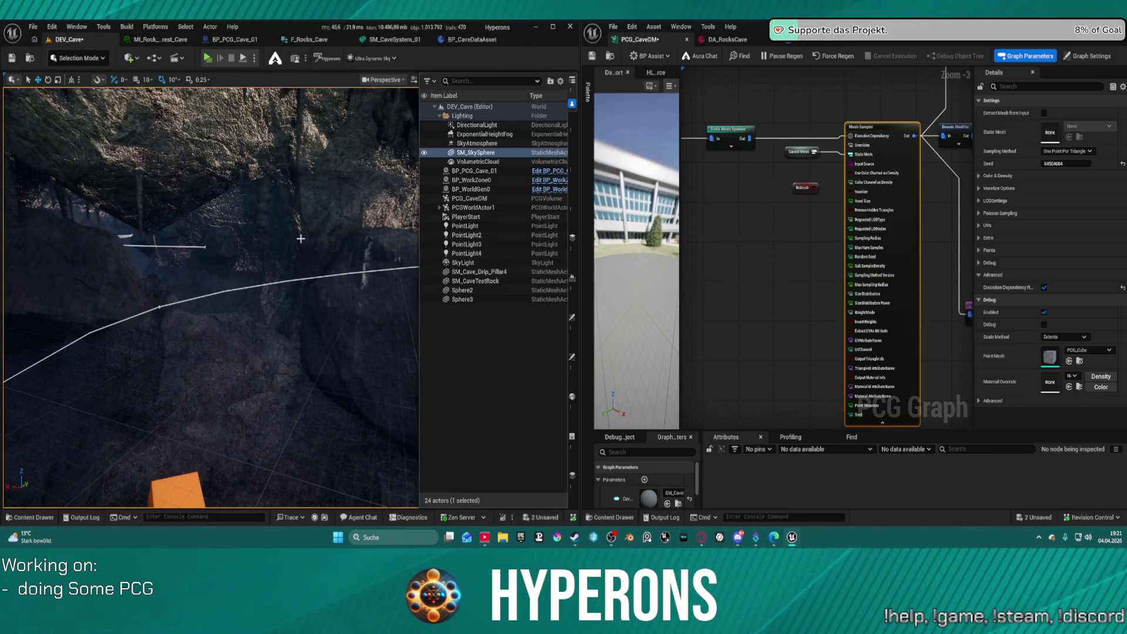
left_click_drag(380, 273, 303, 259)
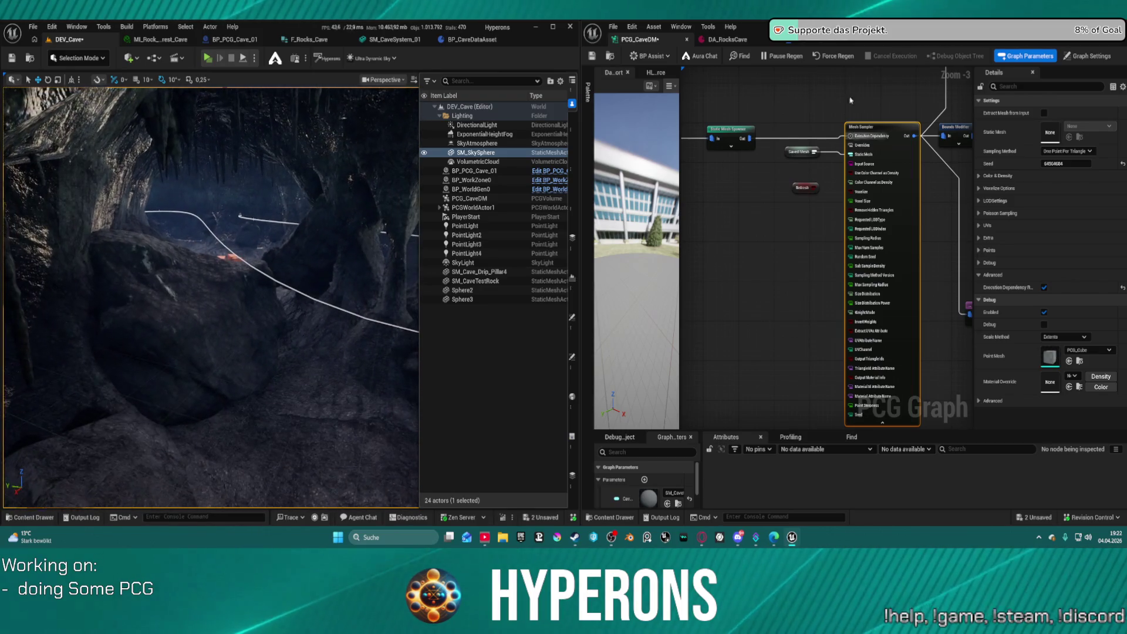
Unpause PCG regeneration, fly into the stalactite cave, and check MI_Rock's parent hierarchy.
left_click(804, 58)
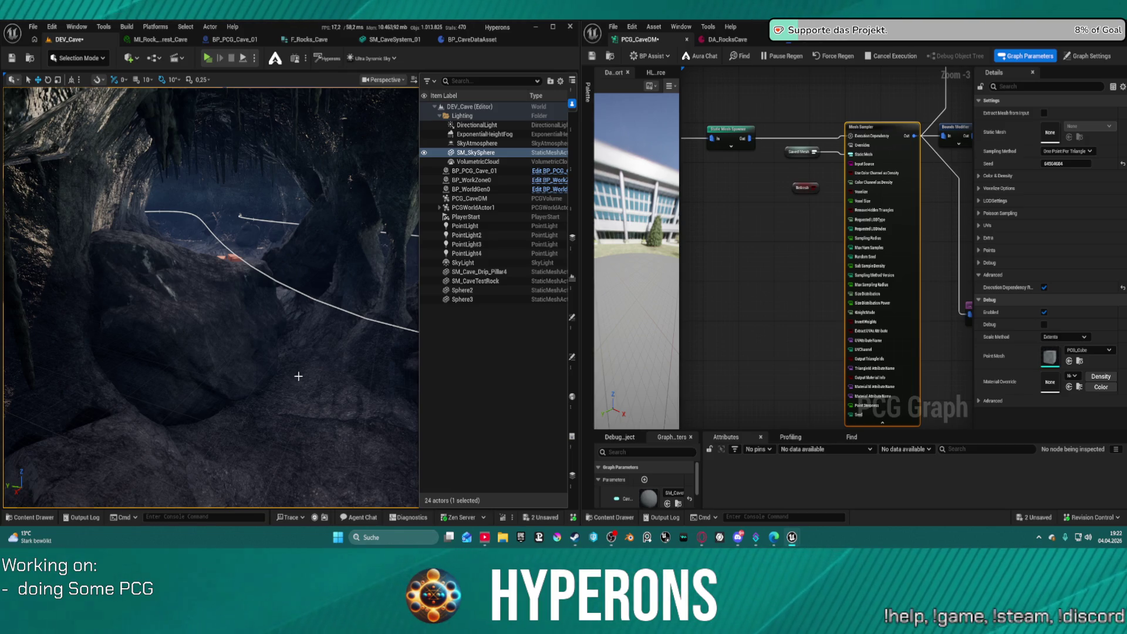
left_click_drag(298, 376, 293, 273)
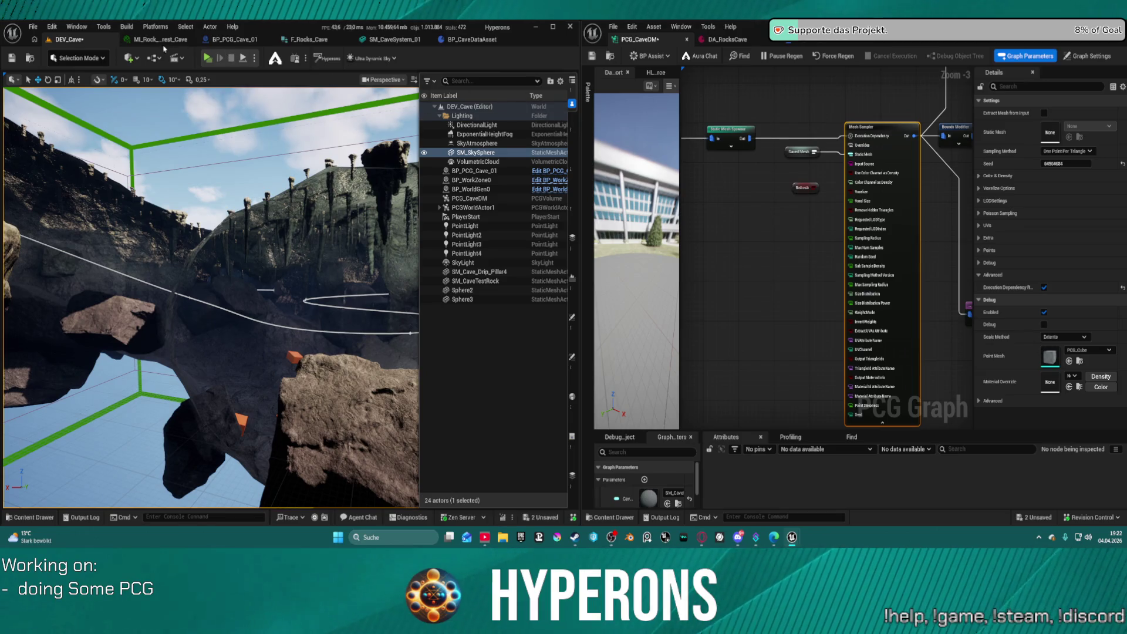
left_click(167, 44)
left_click(176, 57)
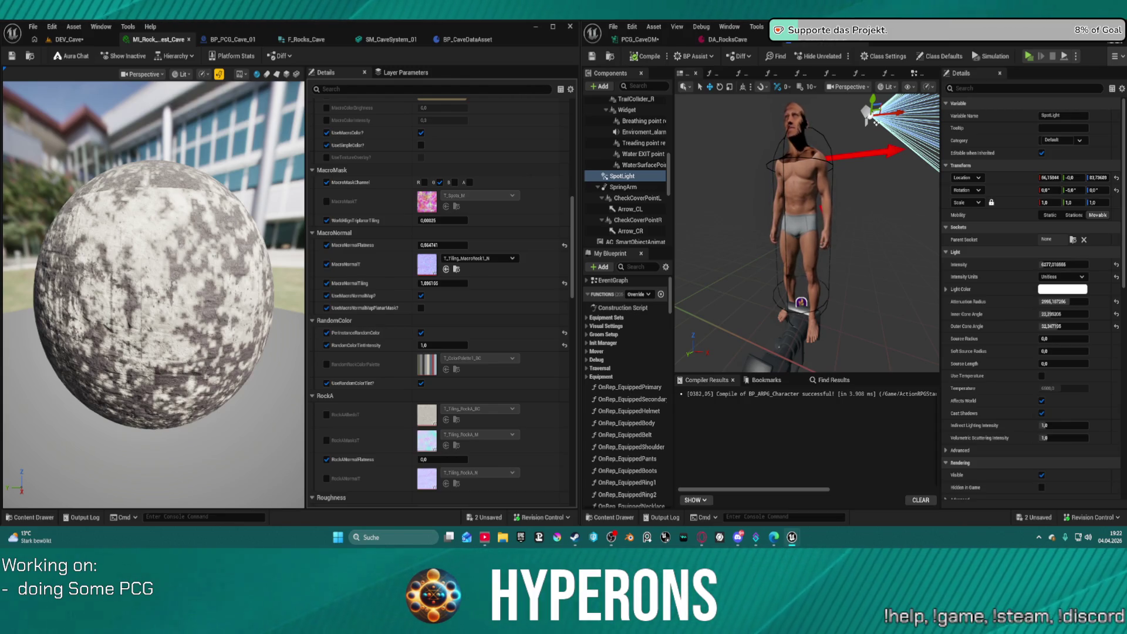
Dock the M_Rock graph on the left and search 'per inst' to find PerInstanceRandomColor.
left_click_drag(786, 39, 379, 241)
type("per inst")
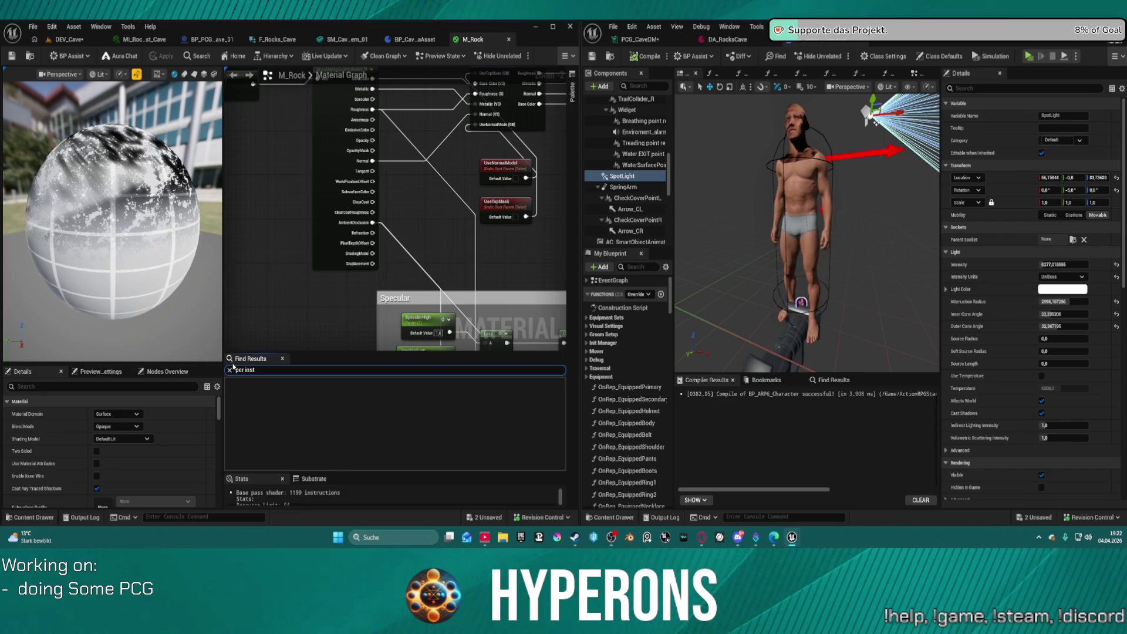
key("Return")
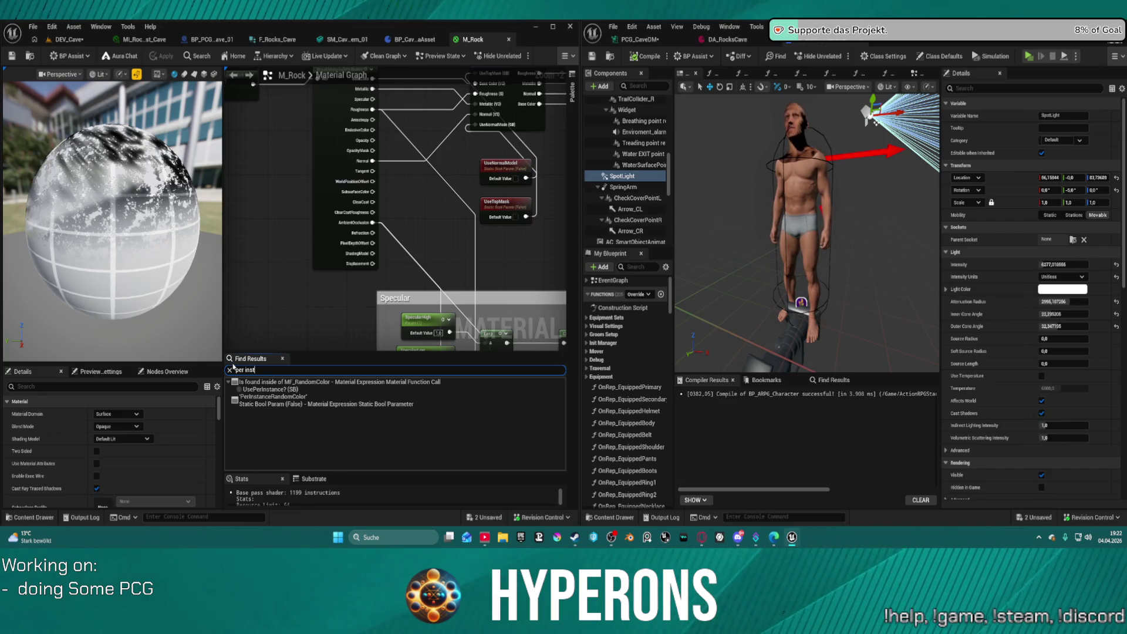
left_click(295, 402)
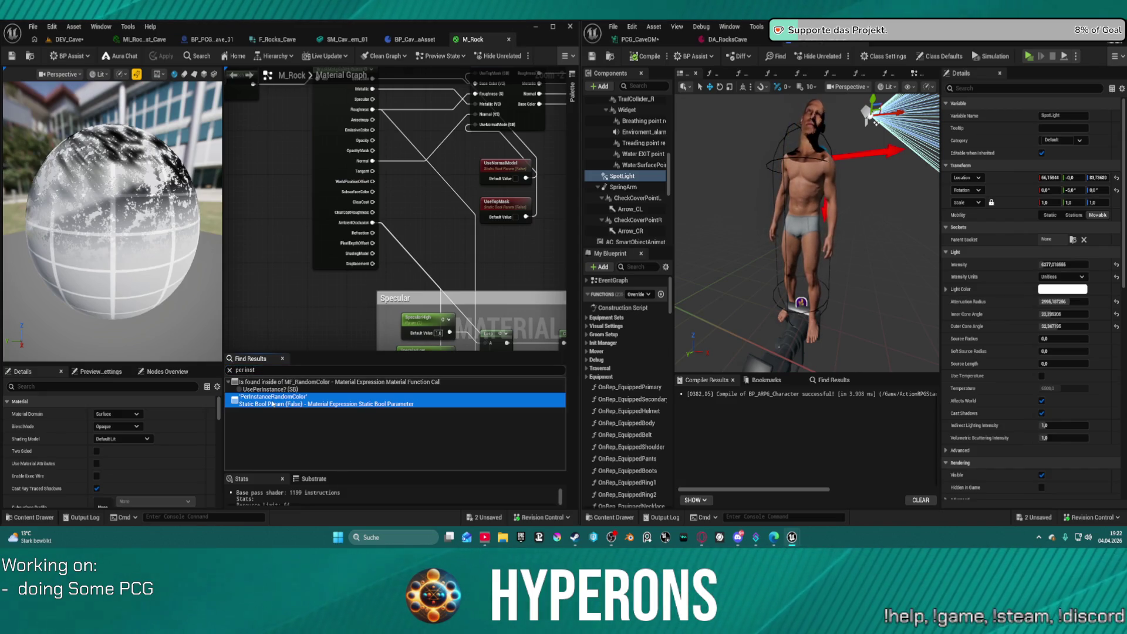
Pan the M_Rock graph over the random color tint and UseVPMasks nodes, then close it.
left_click(484, 125)
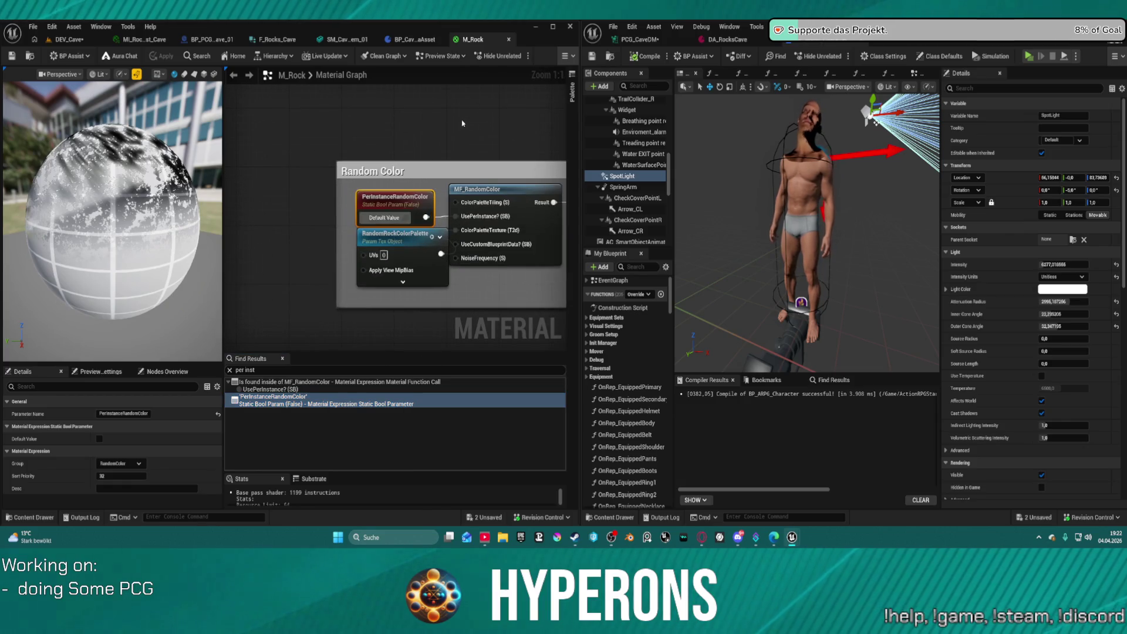
mouse_move(468, 142)
left_mouse_down()
mouse_move(247, 161)
mouse_move(188, 100)
left_mouse_up()
scroll(247, 160, "down", 2)
mouse_move(352, 206)
left_mouse_down()
mouse_move(391, 238)
mouse_move(356, 262)
mouse_move(310, 267)
mouse_move(395, 261)
mouse_move(456, 224)
mouse_move(439, 208)
left_mouse_up()
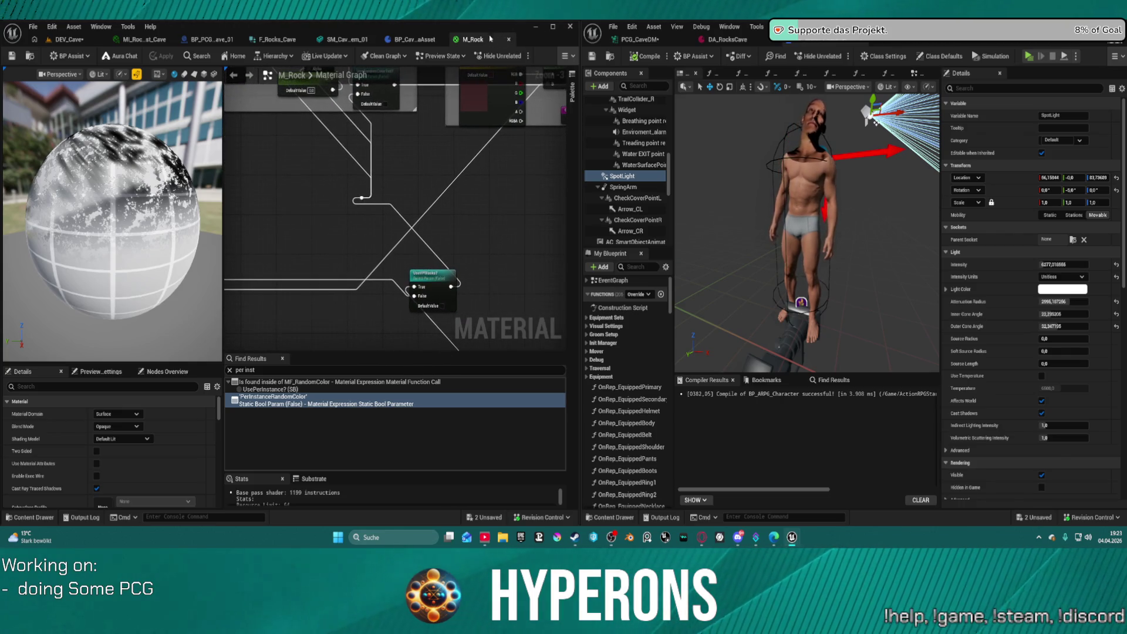
left_click(508, 39)
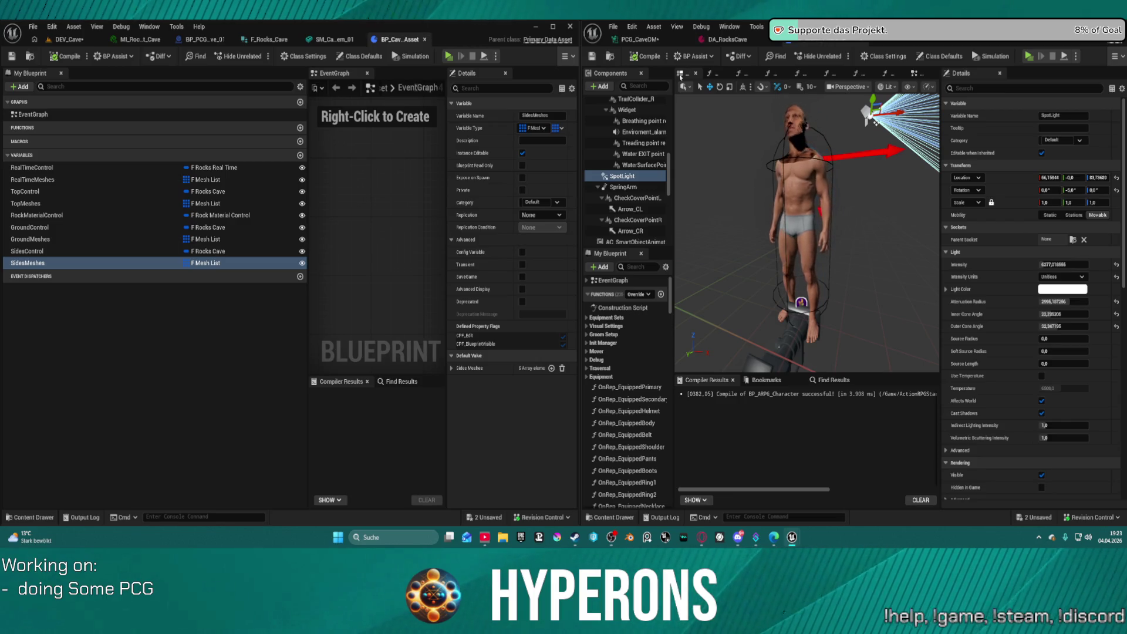
Enable UseInstancedMode on the MI_Rock material instance.
left_click(148, 39)
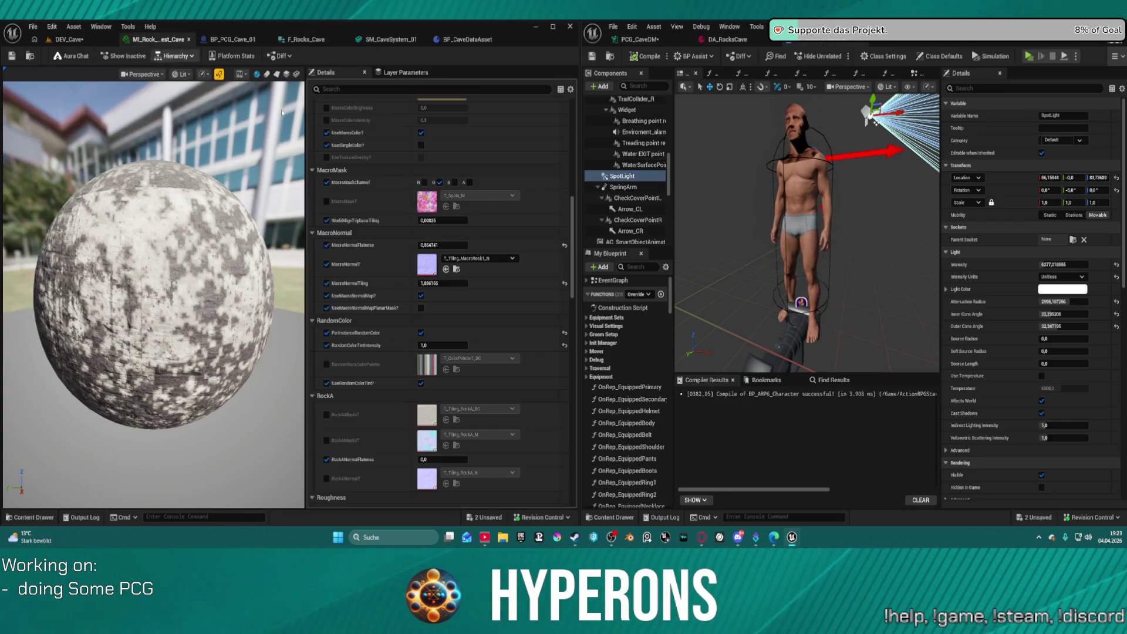
scroll(444, 357, "up", 10)
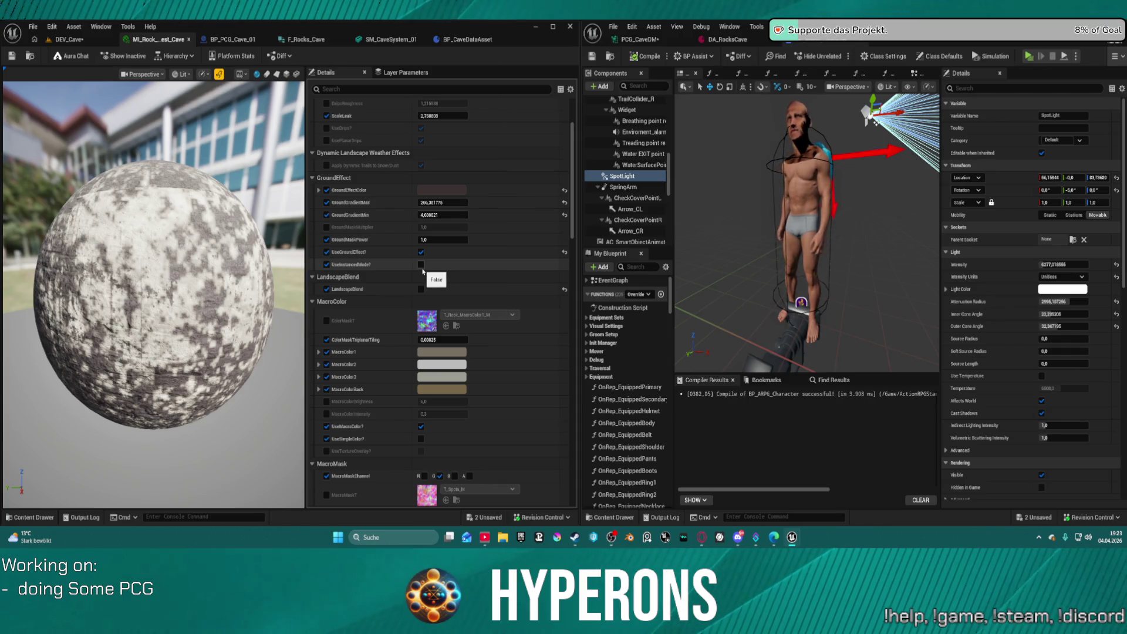
left_click(421, 264)
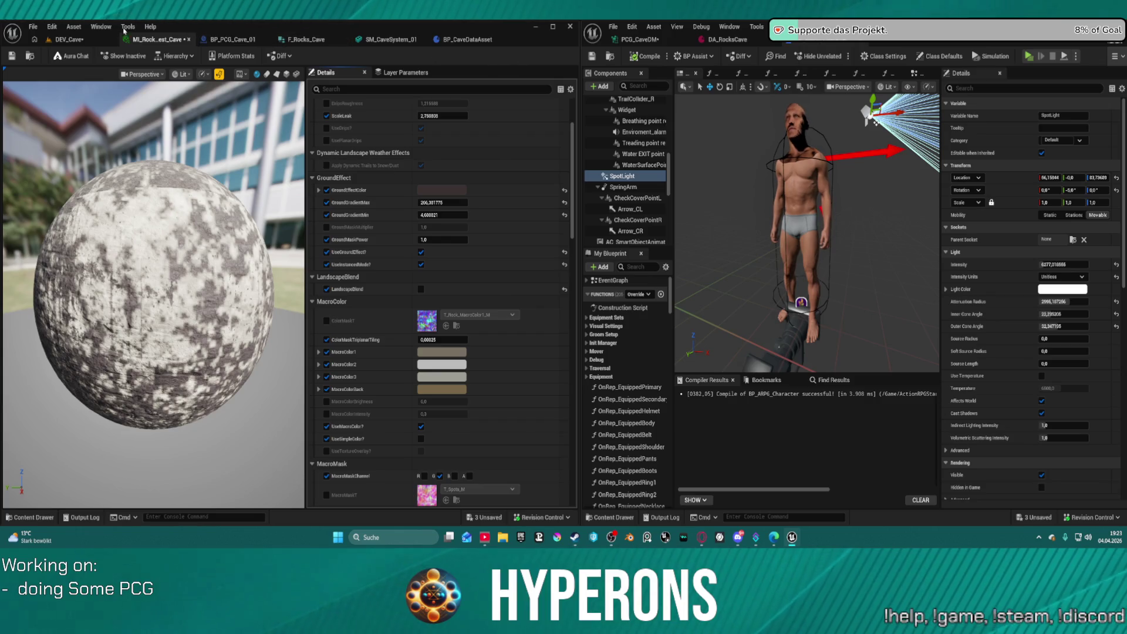
Fly through DEV_Cave to review the rocks, briefly visiting the cave data asset blueprint.
left_click(84, 40)
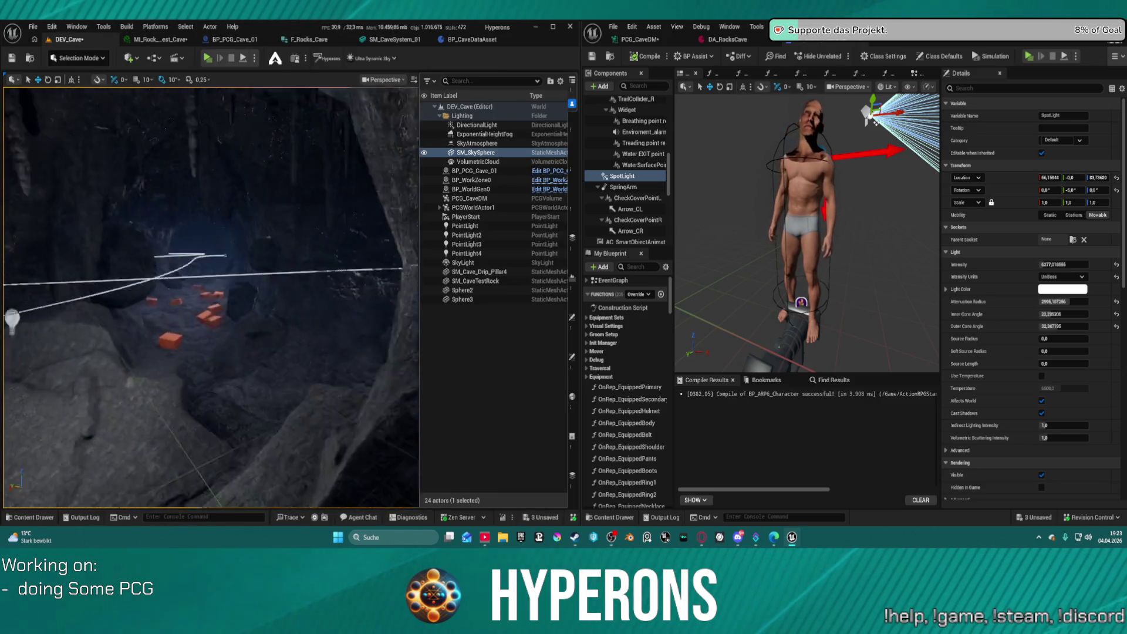
key("w")
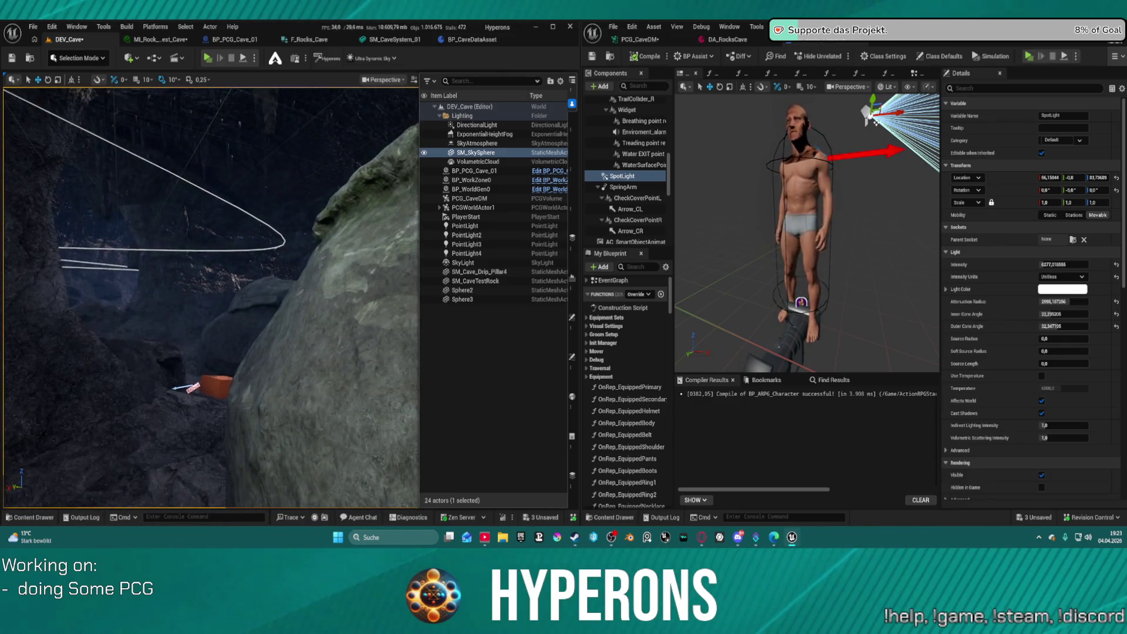
key("w")
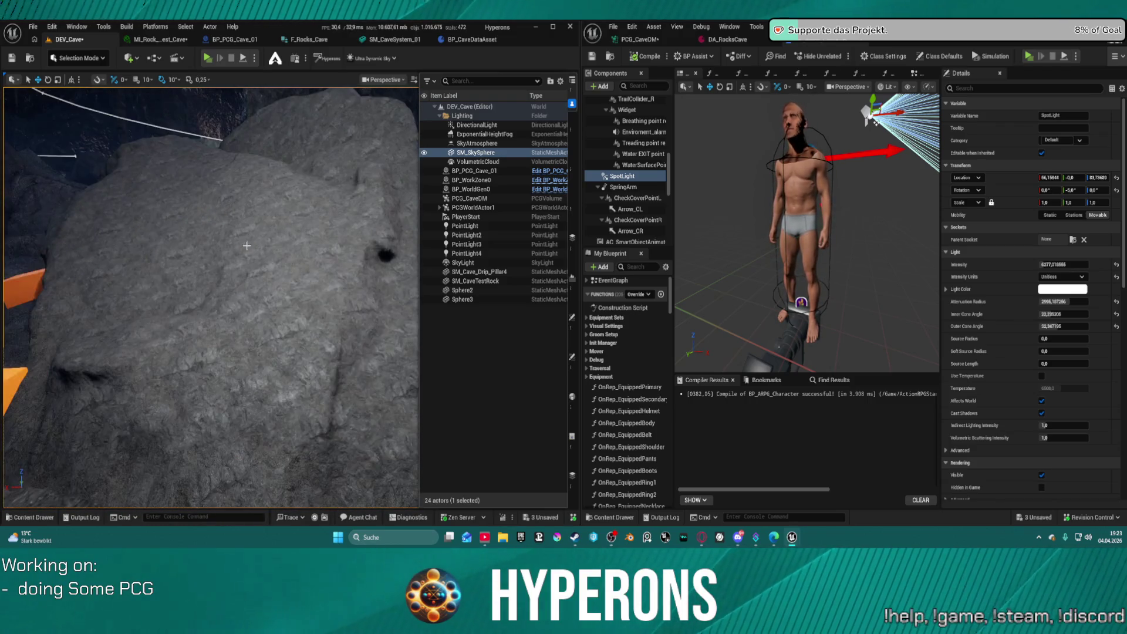
key("ctrl+Tab")
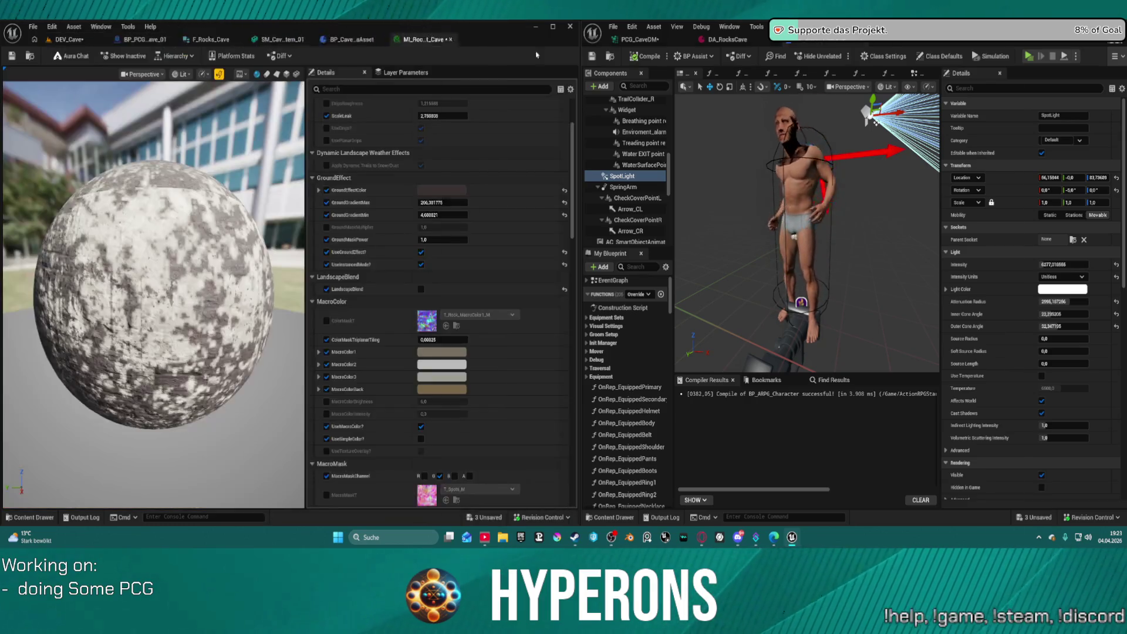
key("ctrl+w")
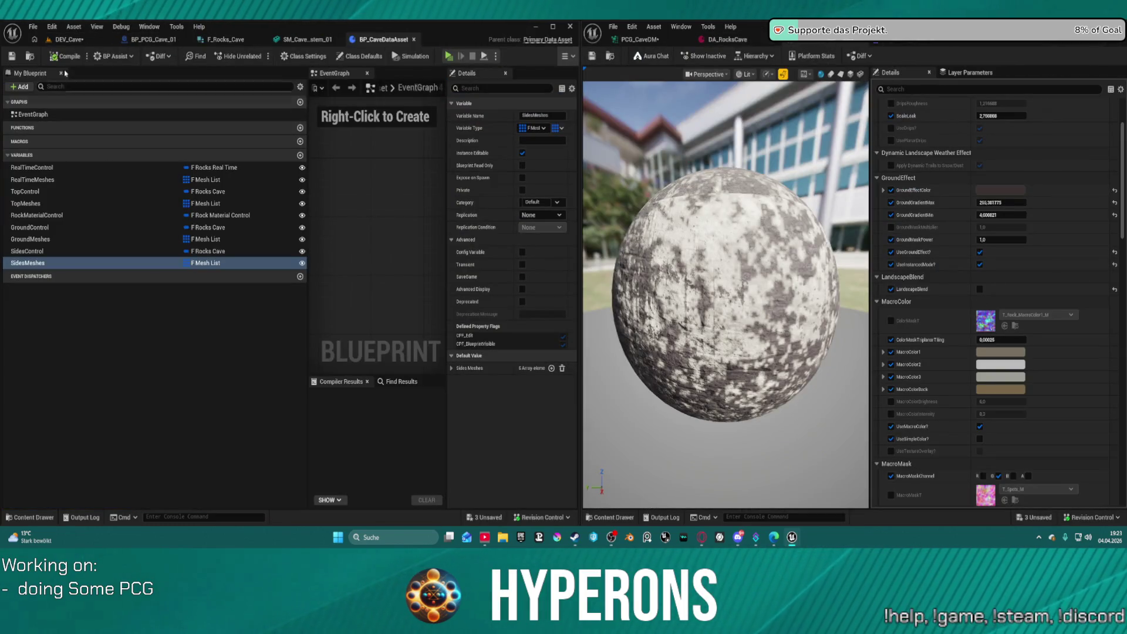
left_click(56, 40)
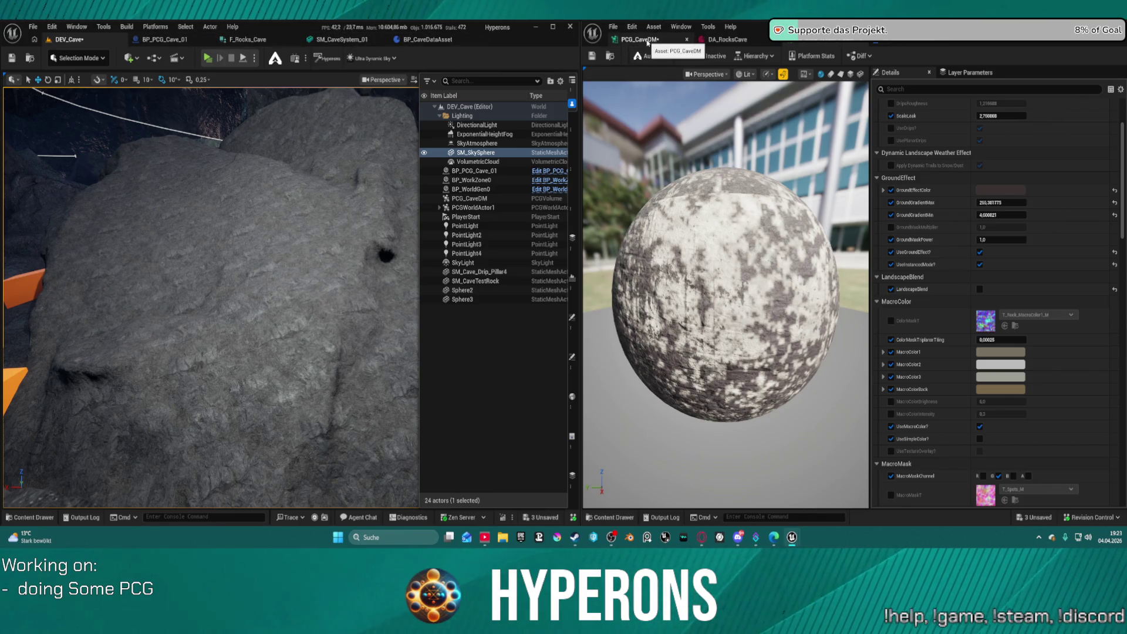
Save PCG_CaveDM with Ctrl+S so the cave regenerates, then return to MI_Rock's GroundEffectColor.
left_click(646, 40)
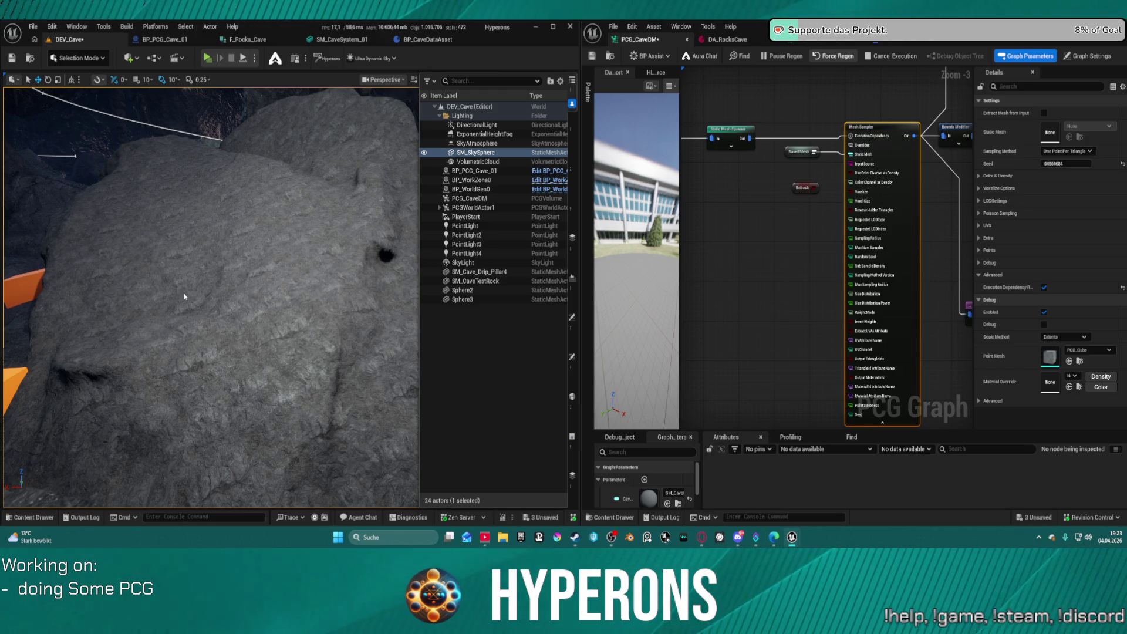
key("ctrl+s")
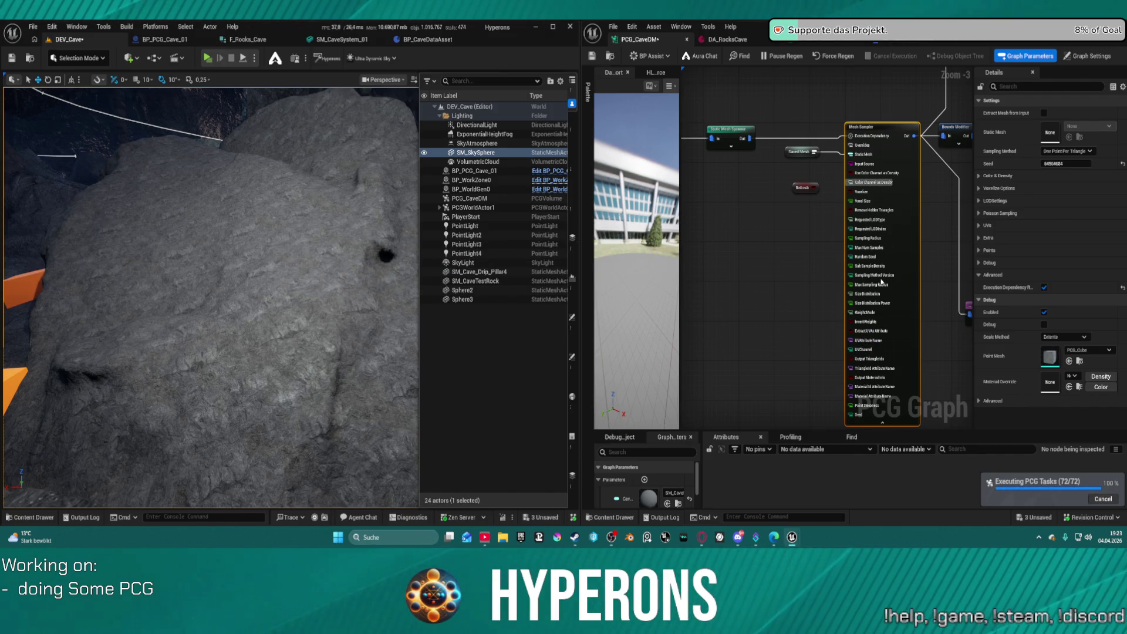
left_click(866, 46)
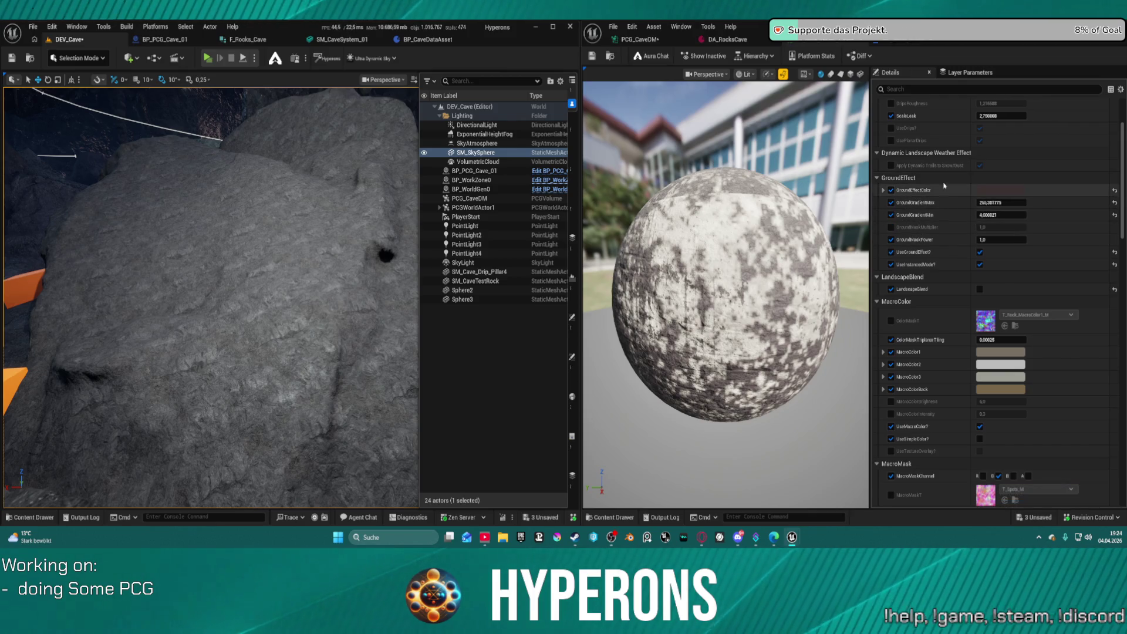
left_click(999, 189)
Preview and cancel a new GroundEffectColor, toggle UseSimpleColor on and off, and enable UseTextureOverlay.
mouse_move(876, 262)
left_mouse_down()
mouse_move(868, 232)
mouse_move(840, 242)
mouse_move(842, 296)
mouse_move(838, 268)
left_mouse_up()
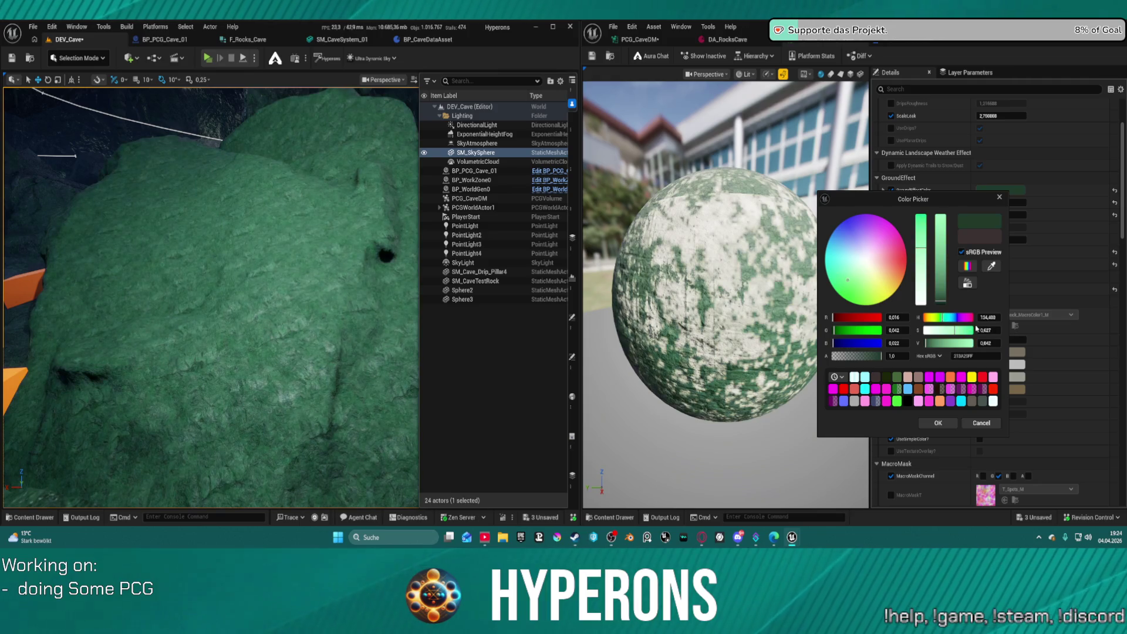
left_click(985, 423)
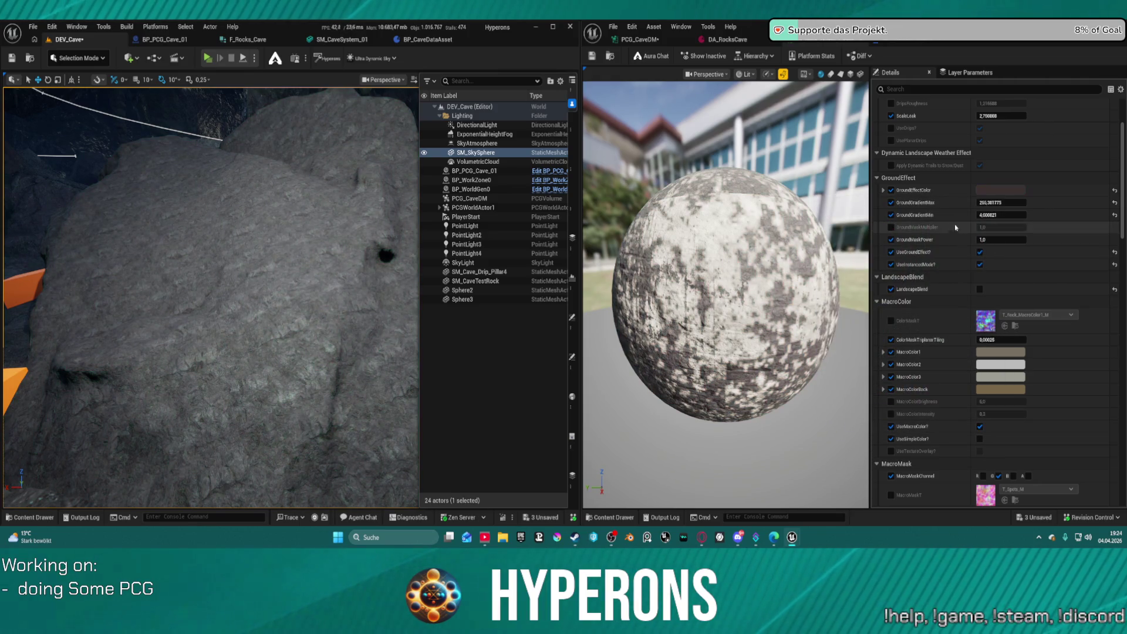
scroll(993, 254, "down", 2)
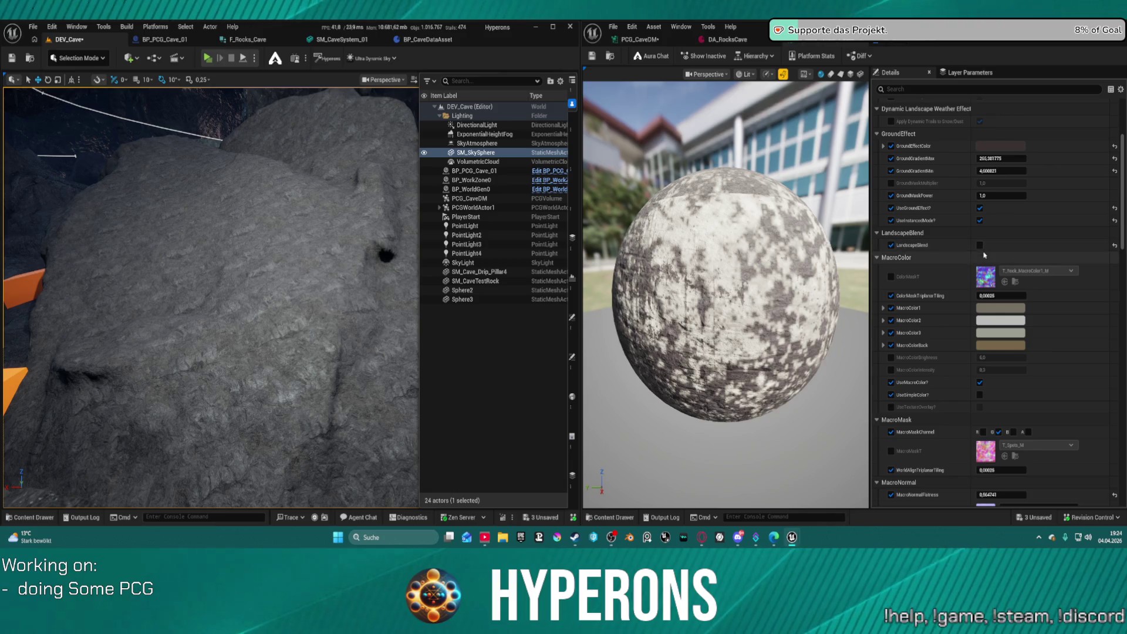
left_click(980, 395)
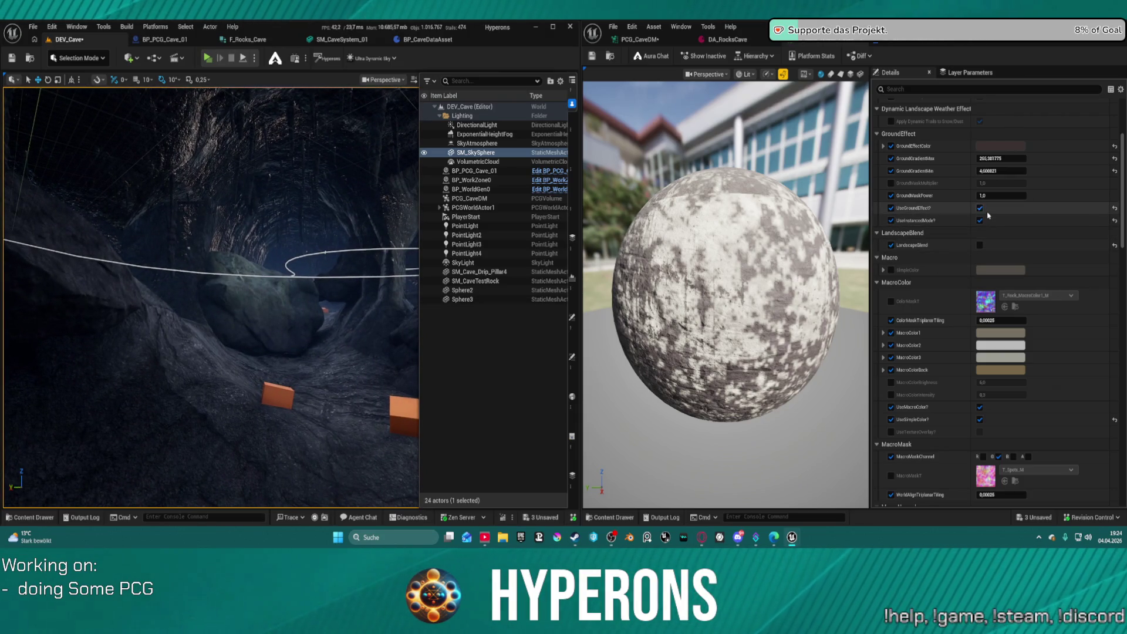
left_click(979, 420)
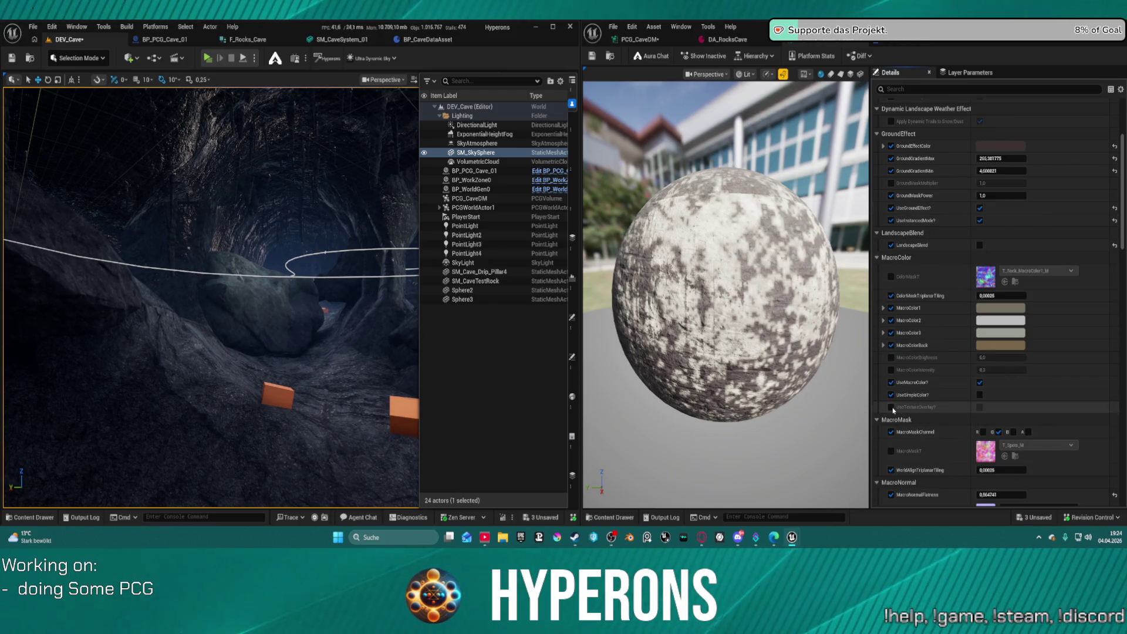
left_click(979, 406)
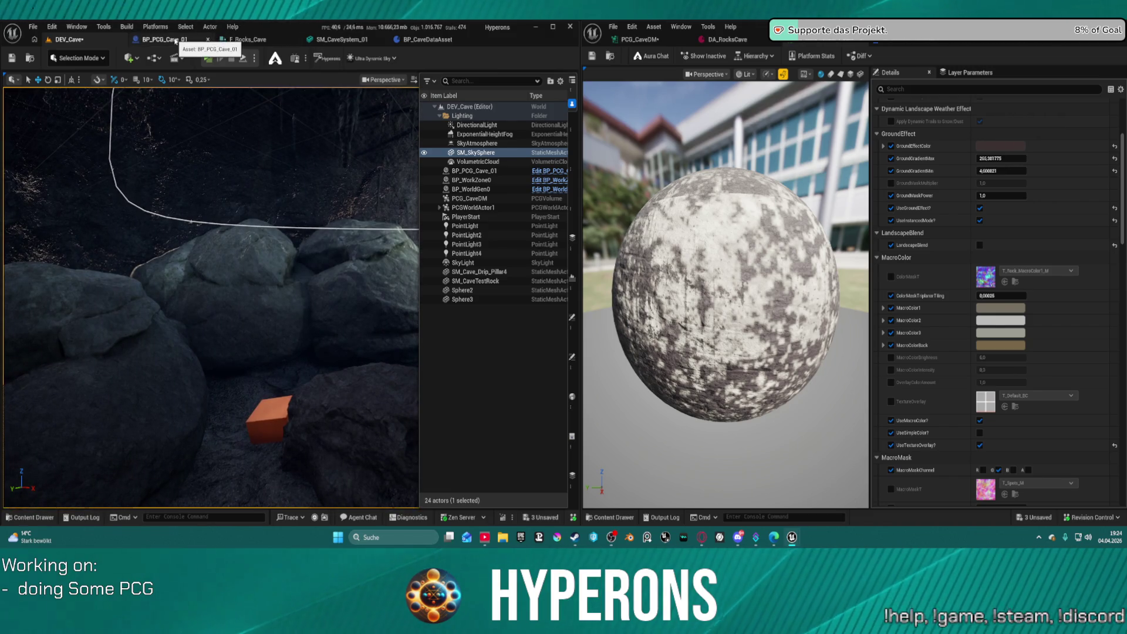
Select the Static Mesh Spawner node in PCG_CaveDM and expand its Template Descriptor.
left_click(640, 39)
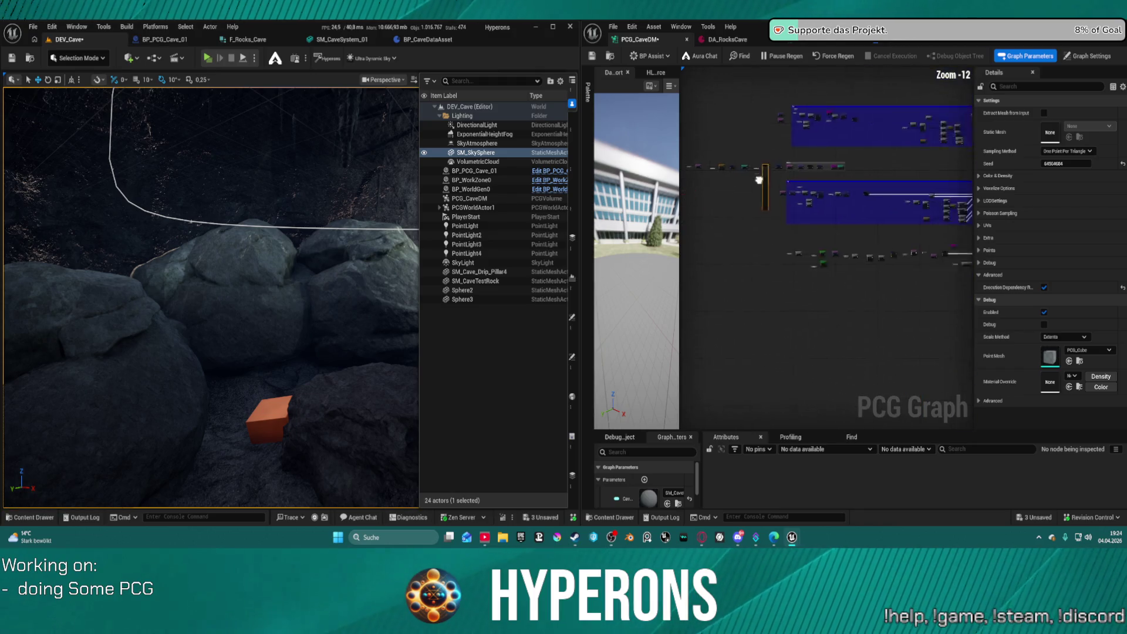
scroll(722, 150, "up", 3)
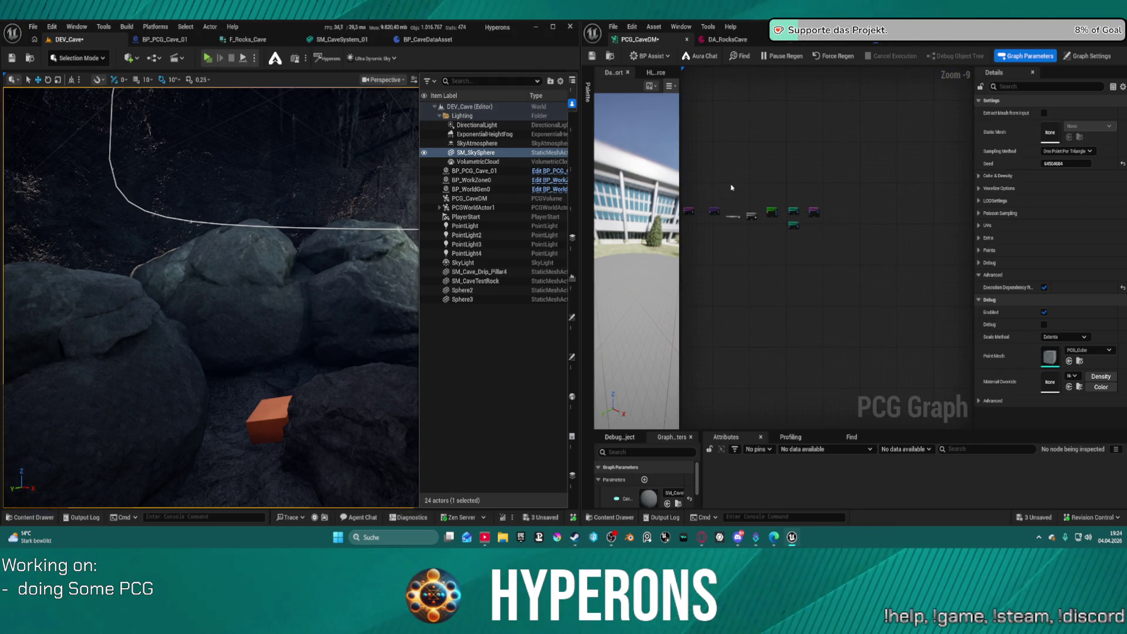
left_click(835, 157)
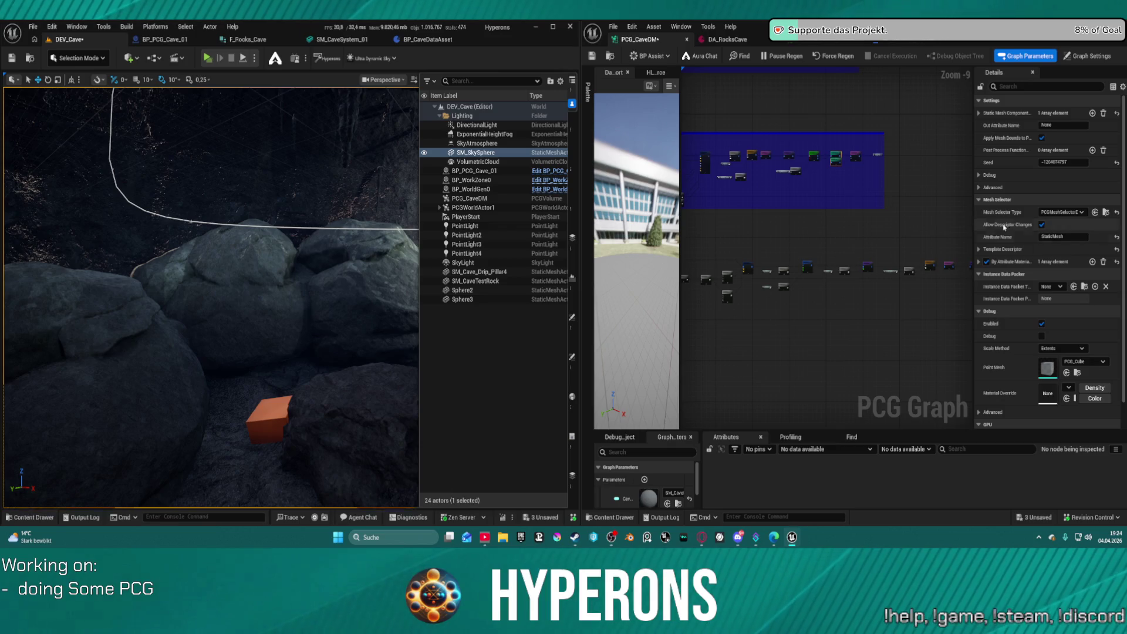
left_click(979, 249)
scroll(1033, 264, "down", 3)
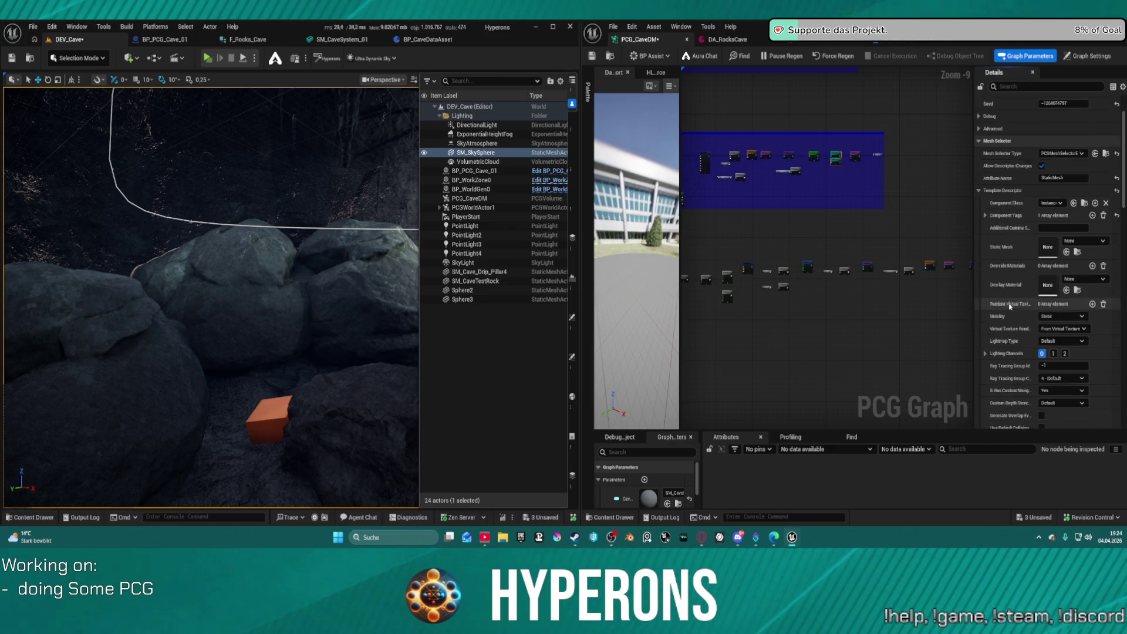
scroll(1021, 199, "down", 3)
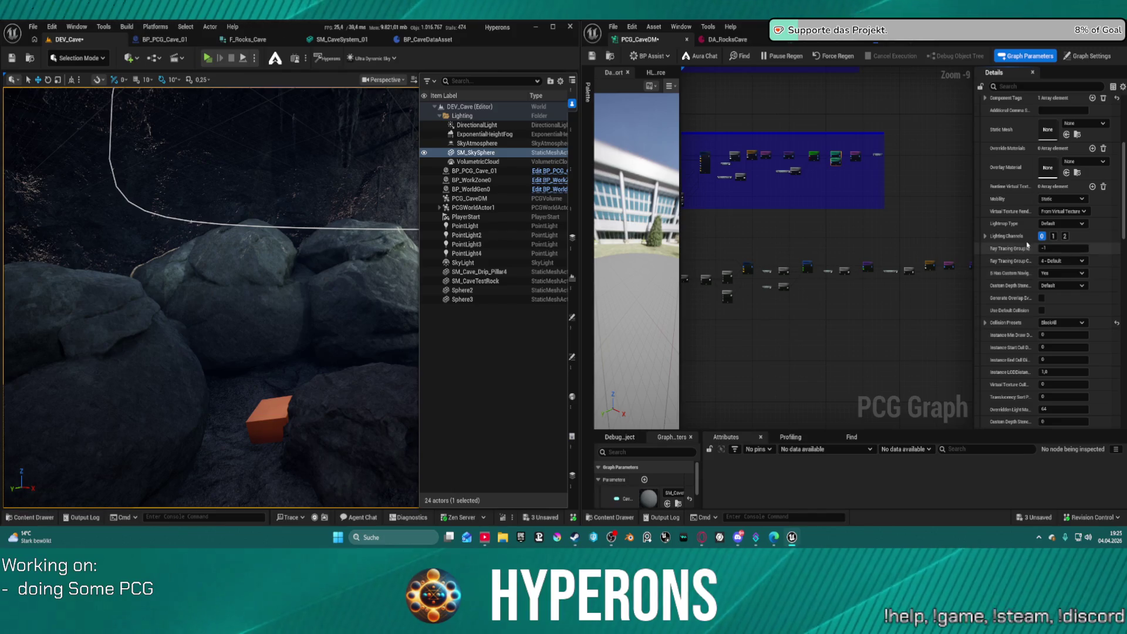
scroll(1019, 136, "up", 1)
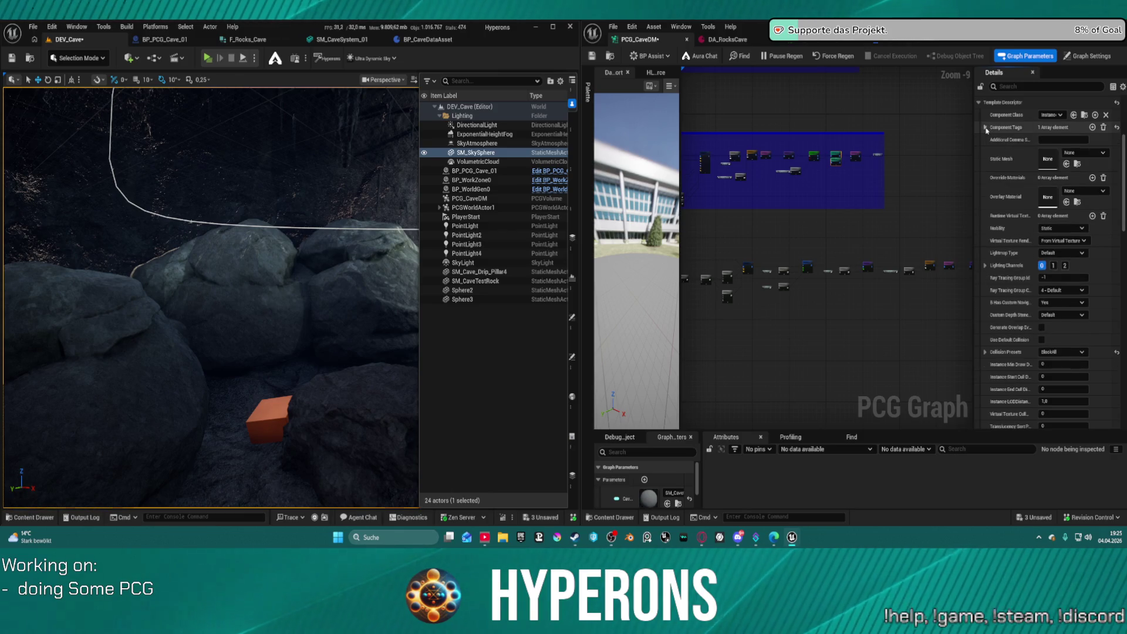
Widen the Details panel and scroll down through the descriptor to the instance packer and debug settings.
scroll(1035, 311, "down", 3)
scroll(1036, 310, "down", 1)
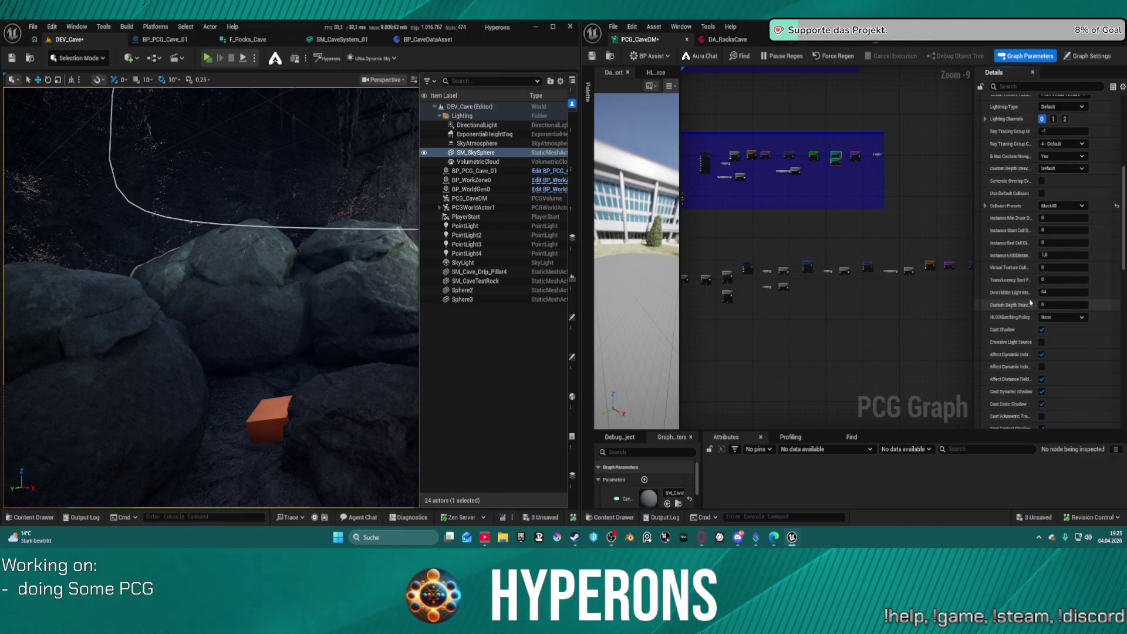
scroll(1042, 288, "down", 3)
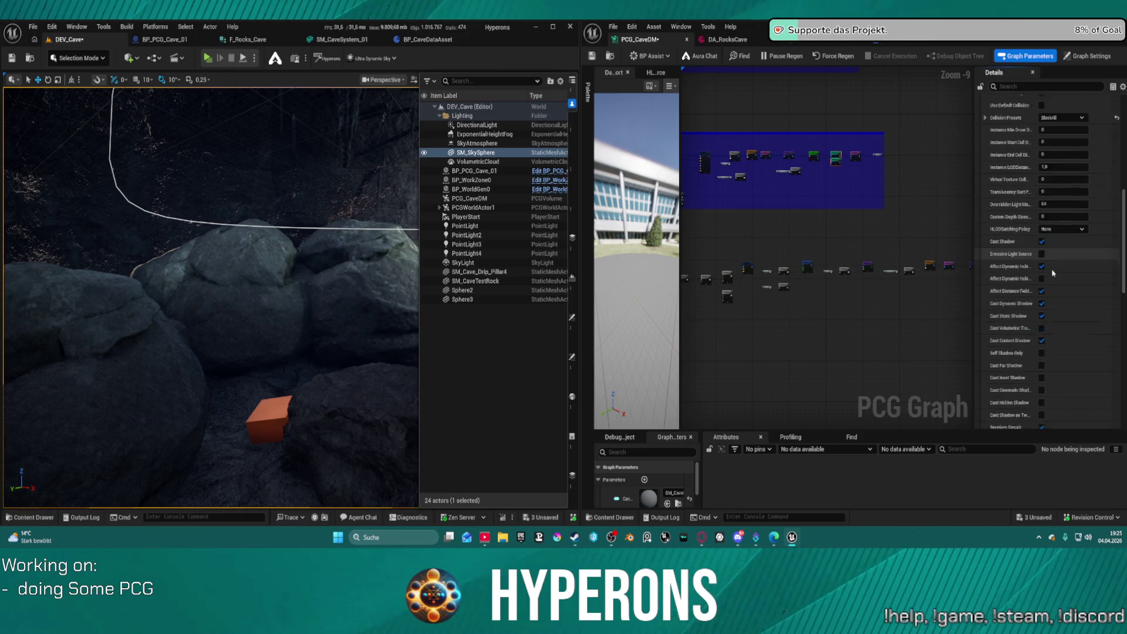
scroll(1053, 273, "down", 1)
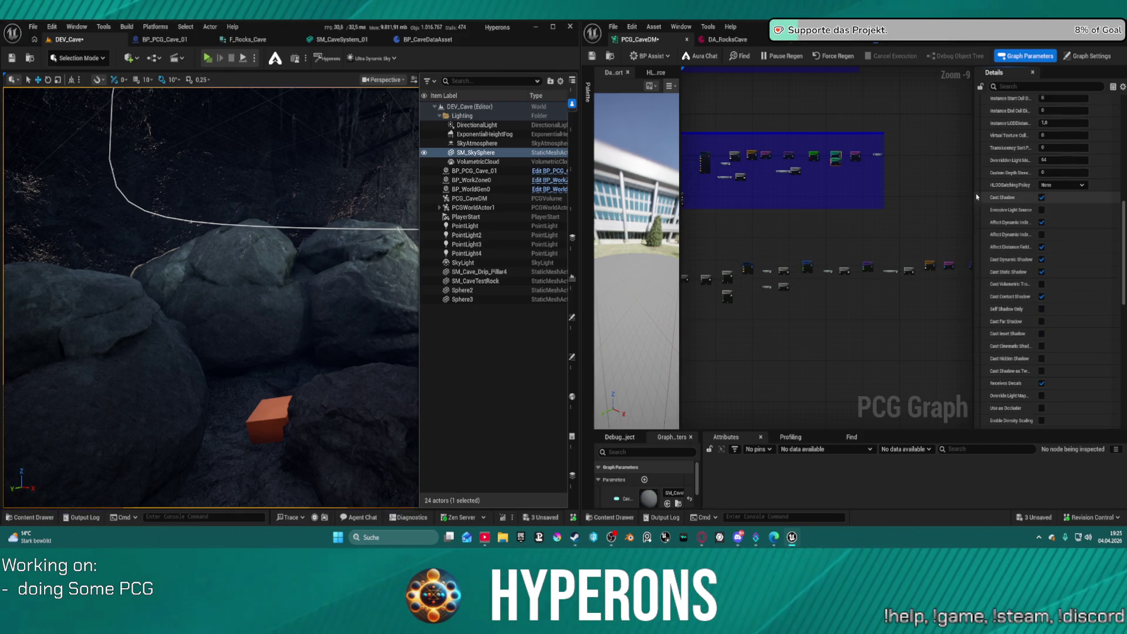
left_click_drag(975, 187, 909, 185)
scroll(973, 320, "down", 3)
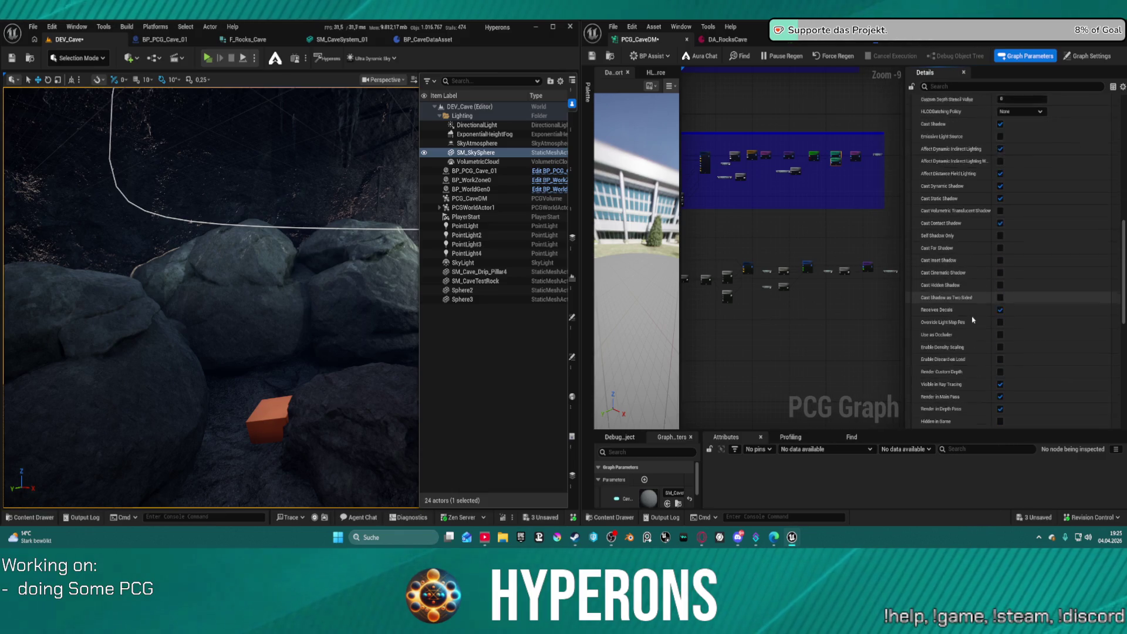
scroll(973, 320, "down", 1)
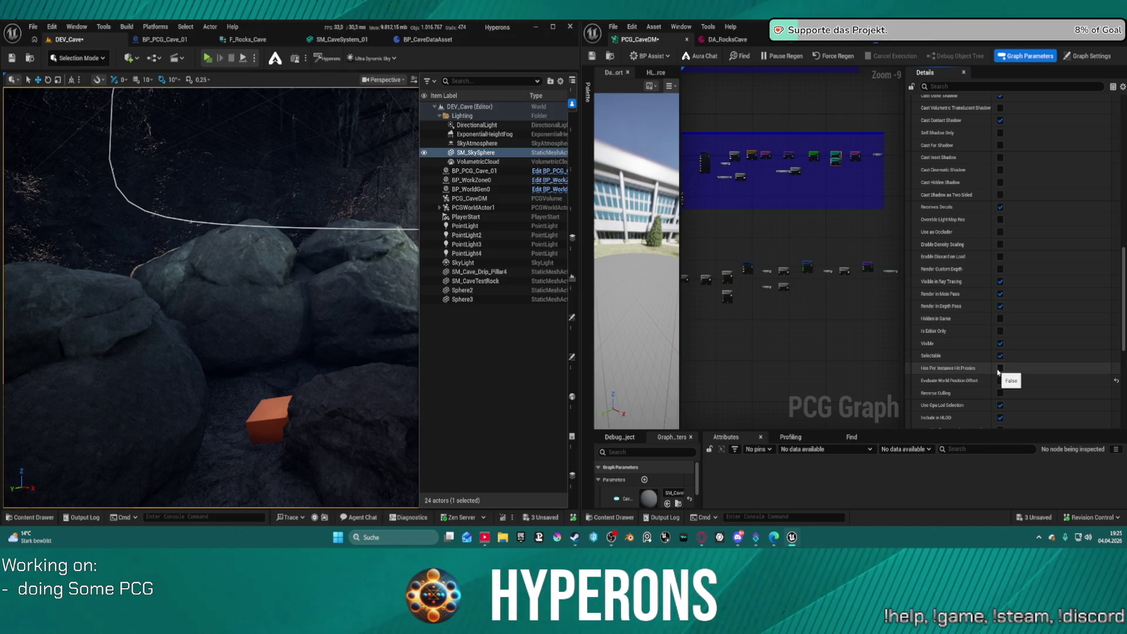
scroll(998, 372, "down", 2)
scroll(1001, 376, "down", 1)
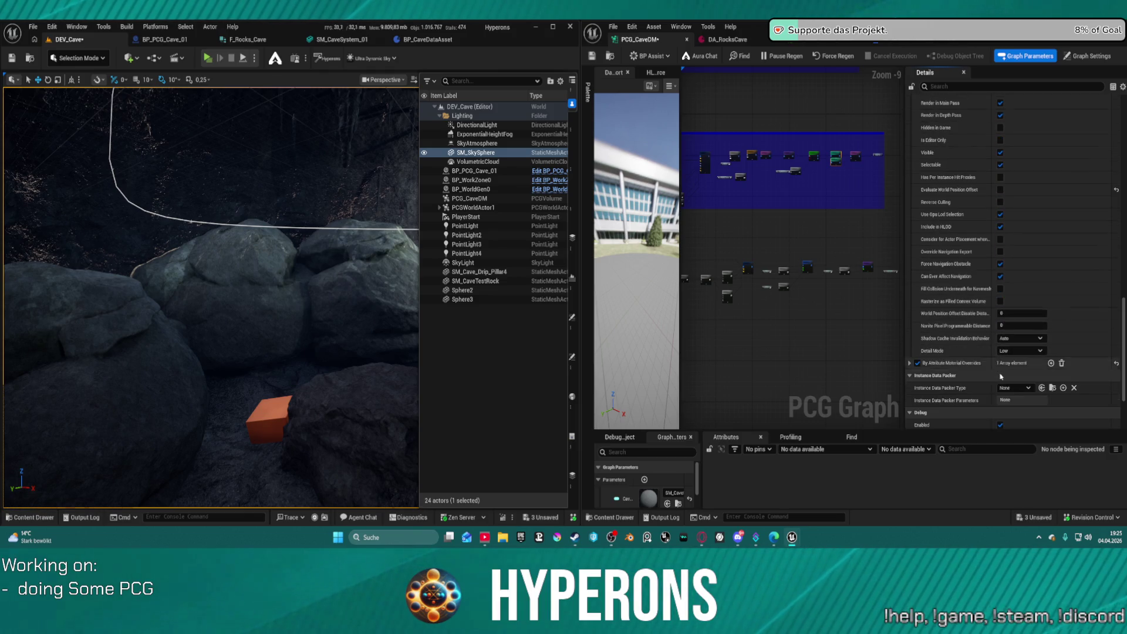
scroll(1001, 377, "down", 3)
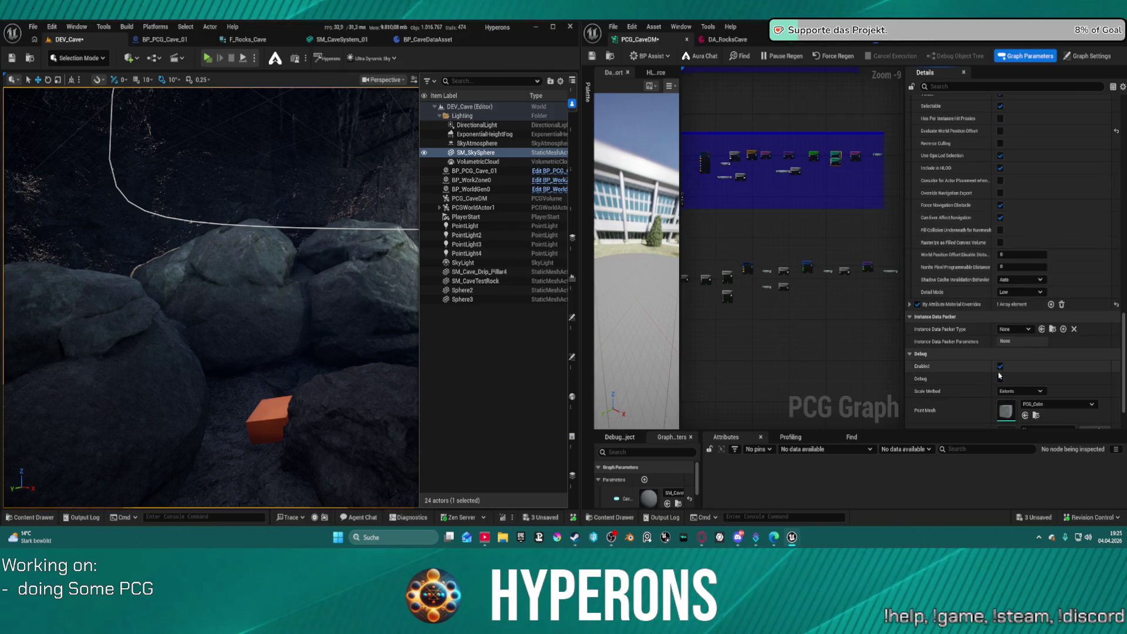
Set Instance Data Packer Type to PCGInstanceDataPackerByAttribute and save to regenerate the cave.
left_click(1028, 329)
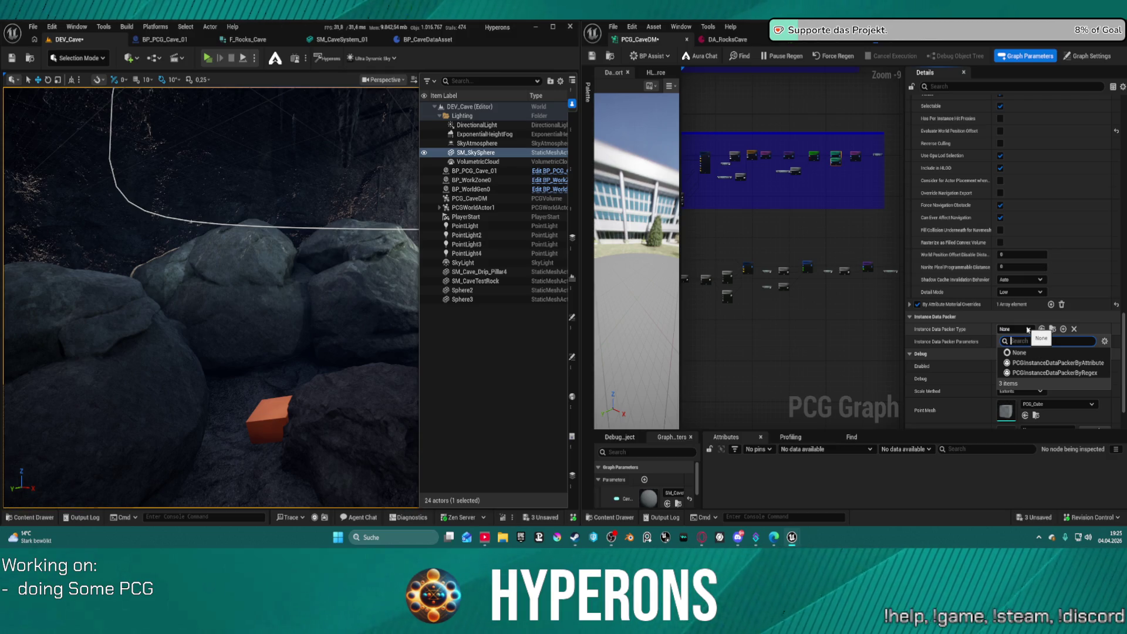
left_click(1028, 330)
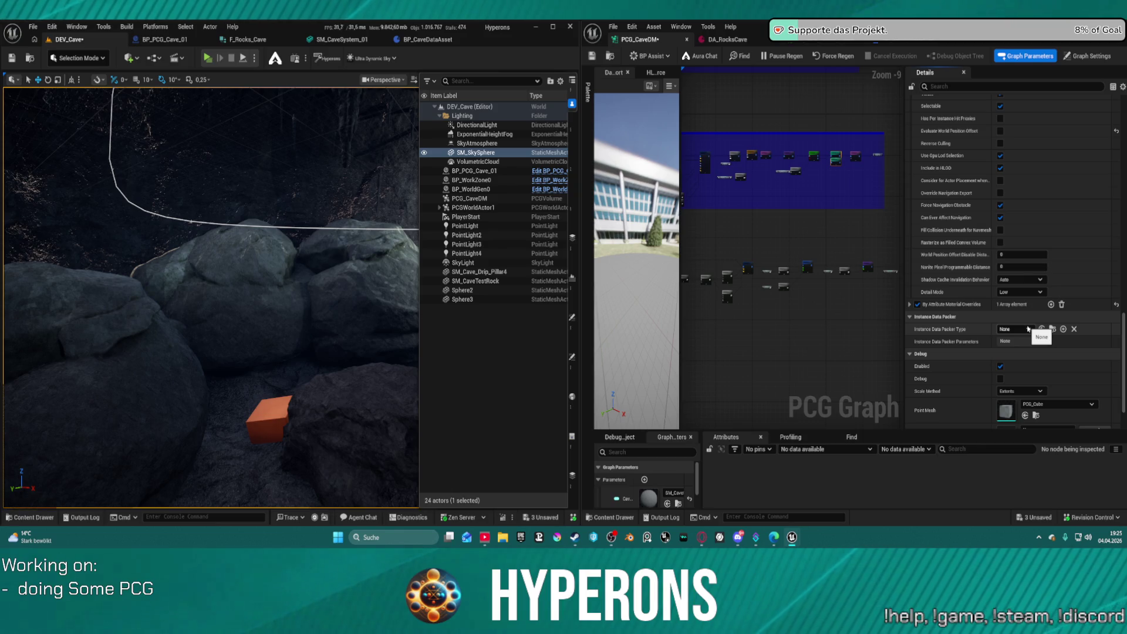
left_click(1027, 329)
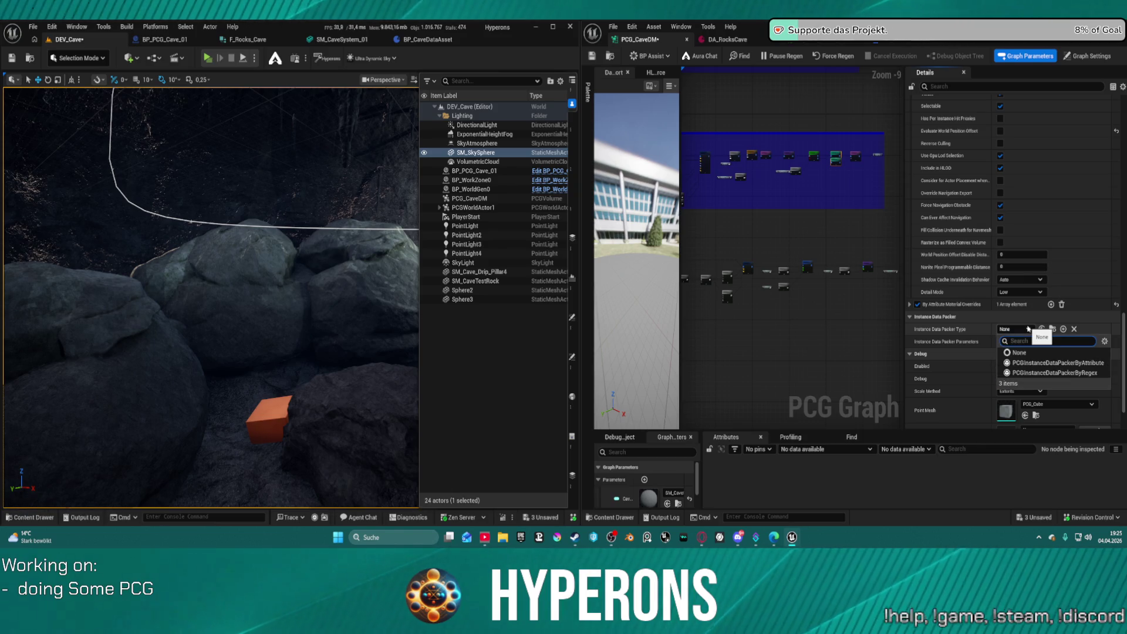
left_click(1038, 362)
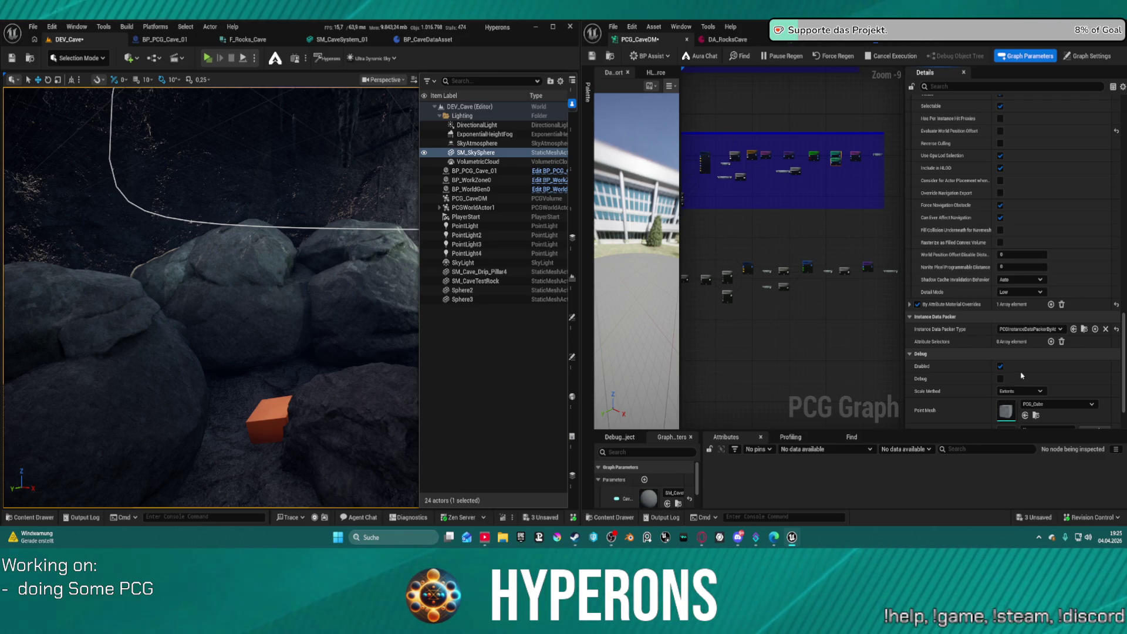
key("ctrl+s")
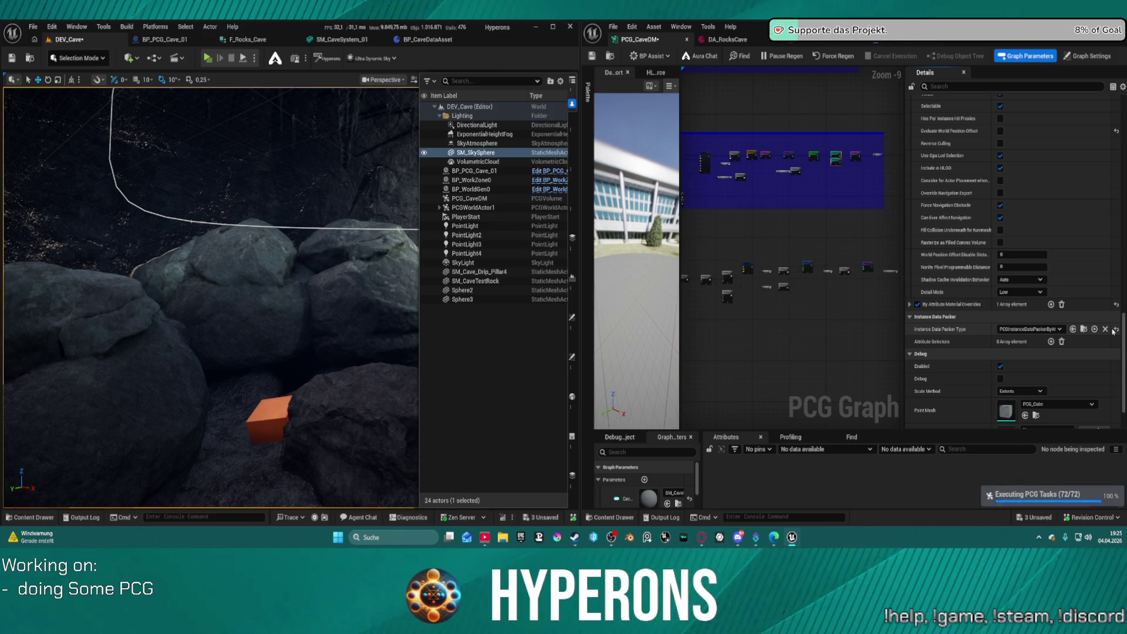
Reset the instance data packer to None and expand By Attribute Material Overrides.
left_click(1116, 331)
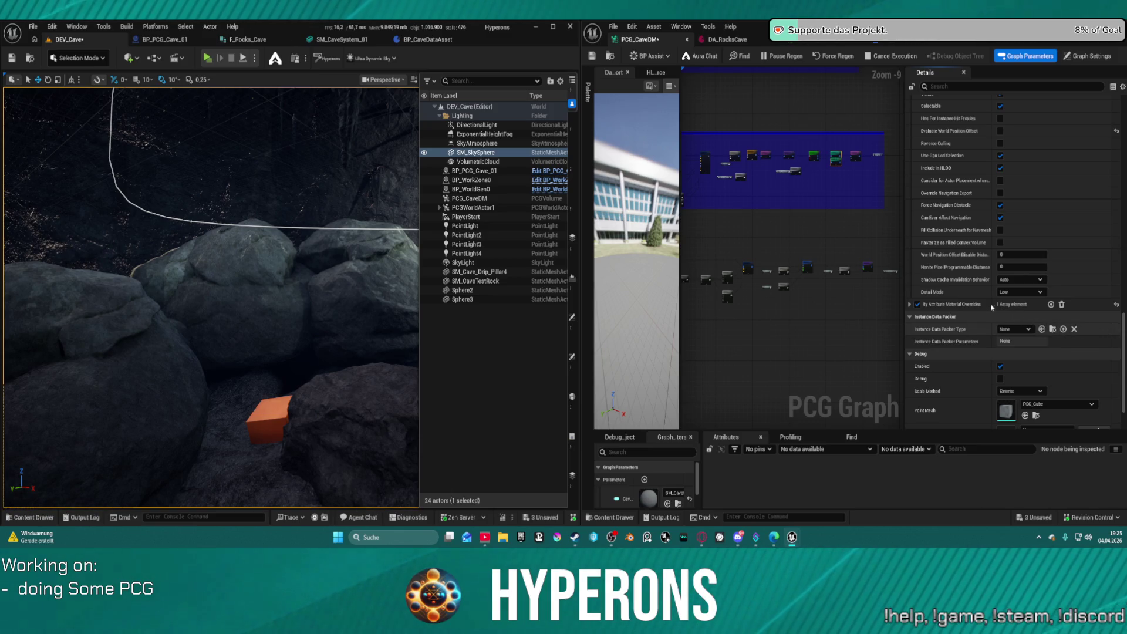
left_click(909, 304)
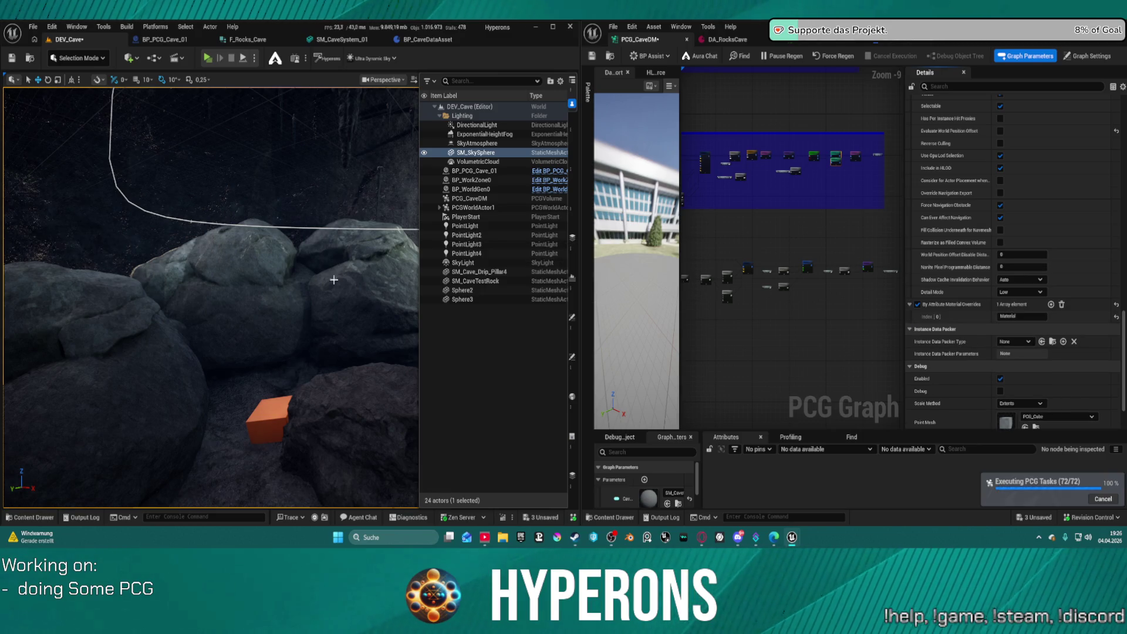
left_click_drag(211, 294, 176, 302)
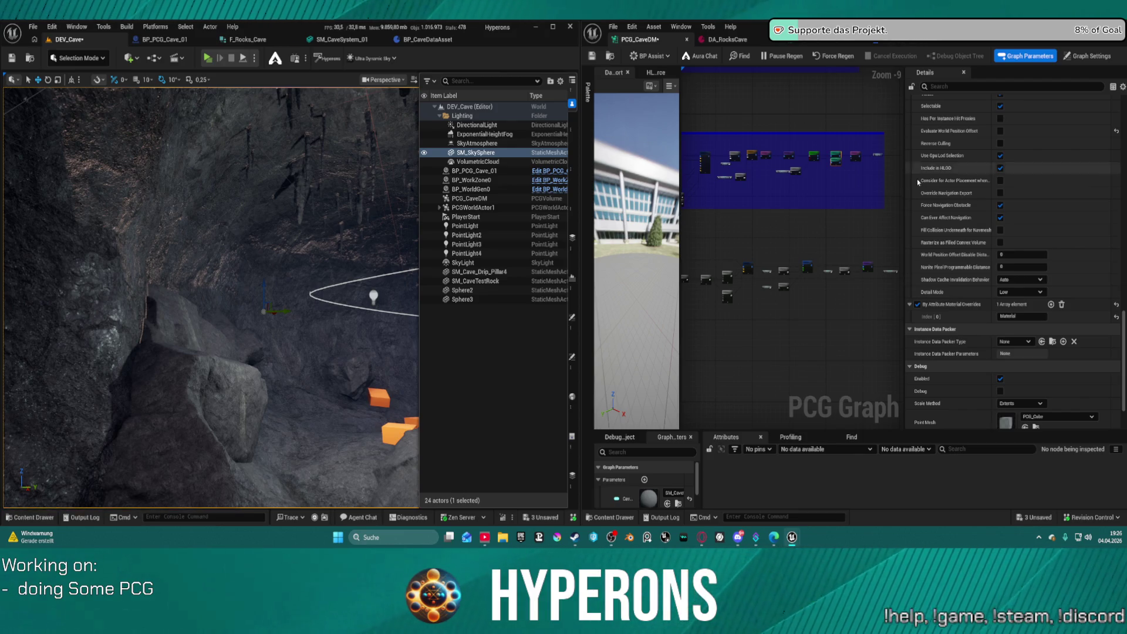
scroll(1013, 229, "down", 3)
key("ctrl+Tab")
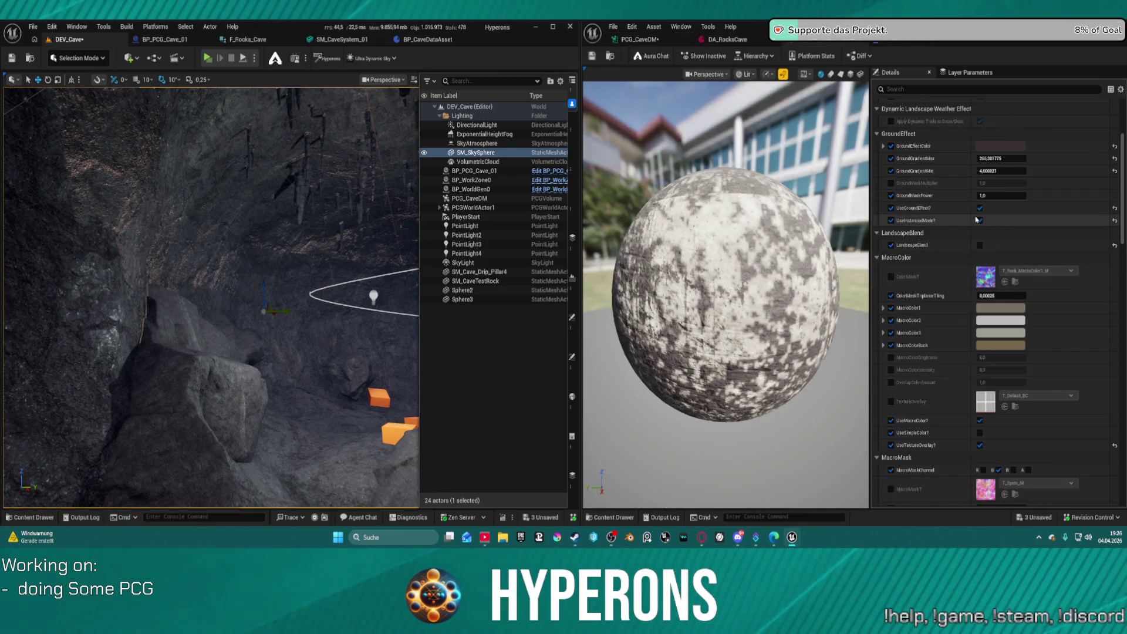
Turn off UseTextureOverlay and, for comparison, UseMacroColor on the rock material instance.
scroll(987, 182, "up", 3)
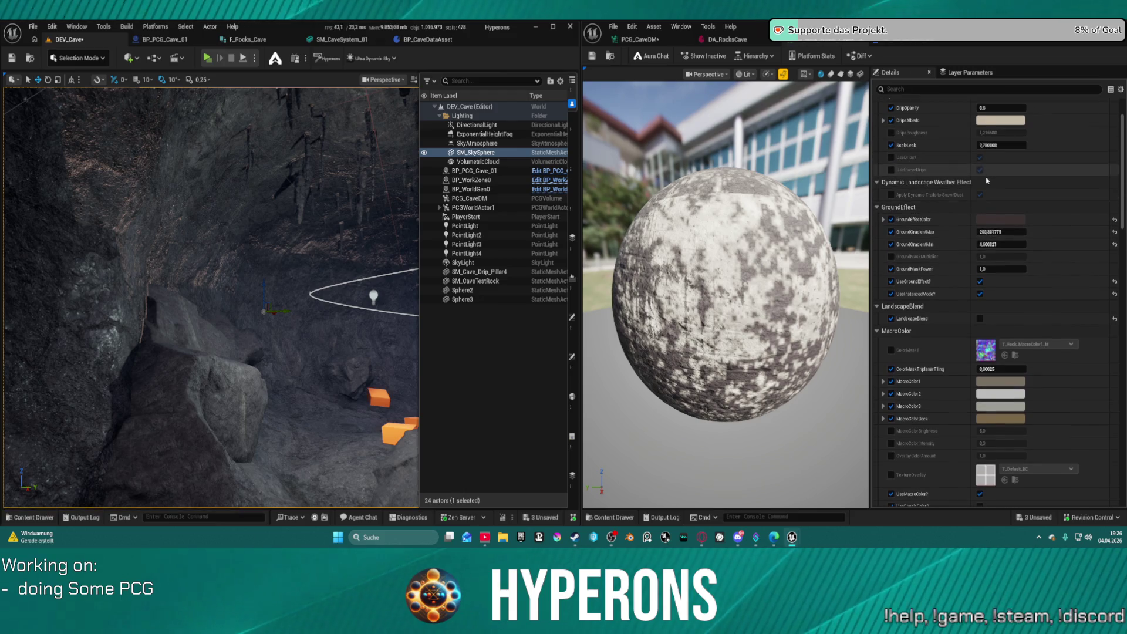
scroll(979, 387, "down", 2)
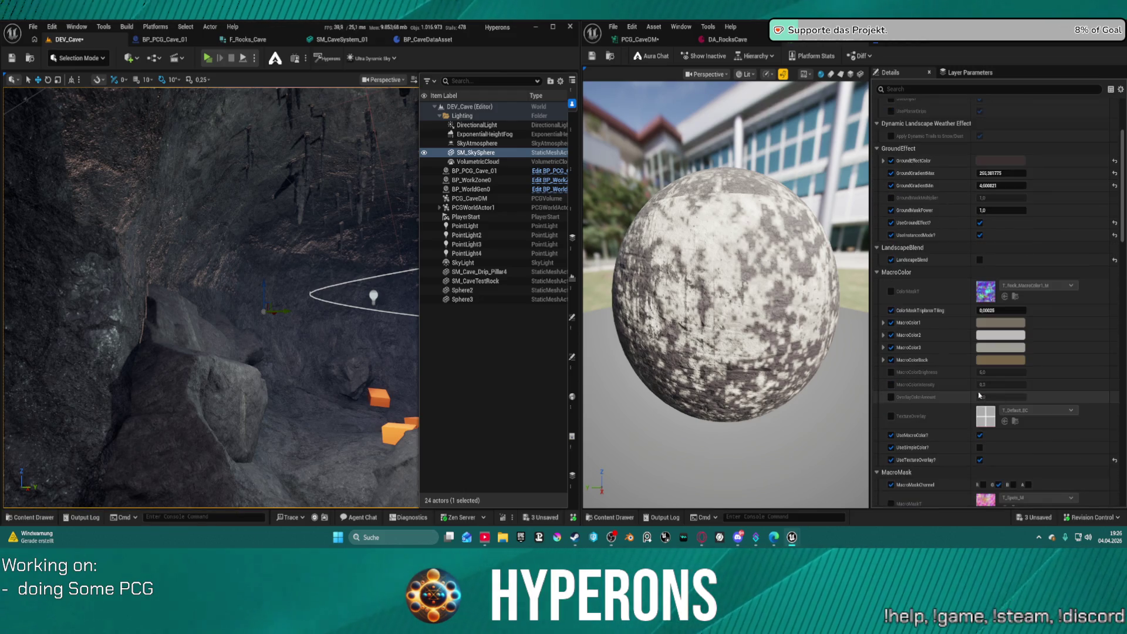
scroll(992, 402, "down", 1)
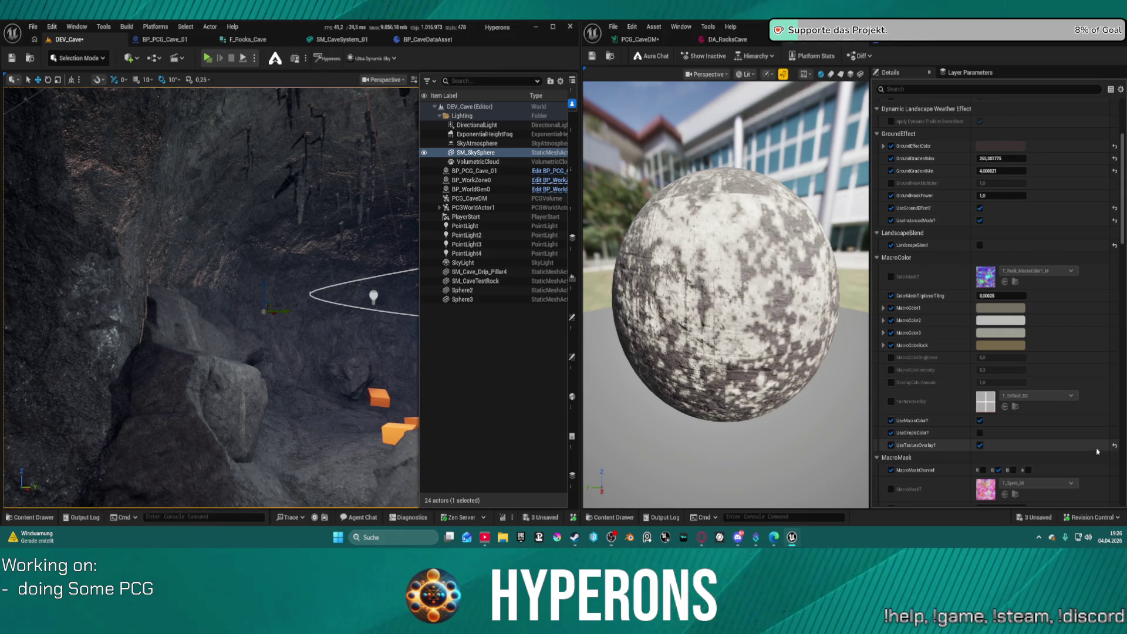
left_click(1115, 447)
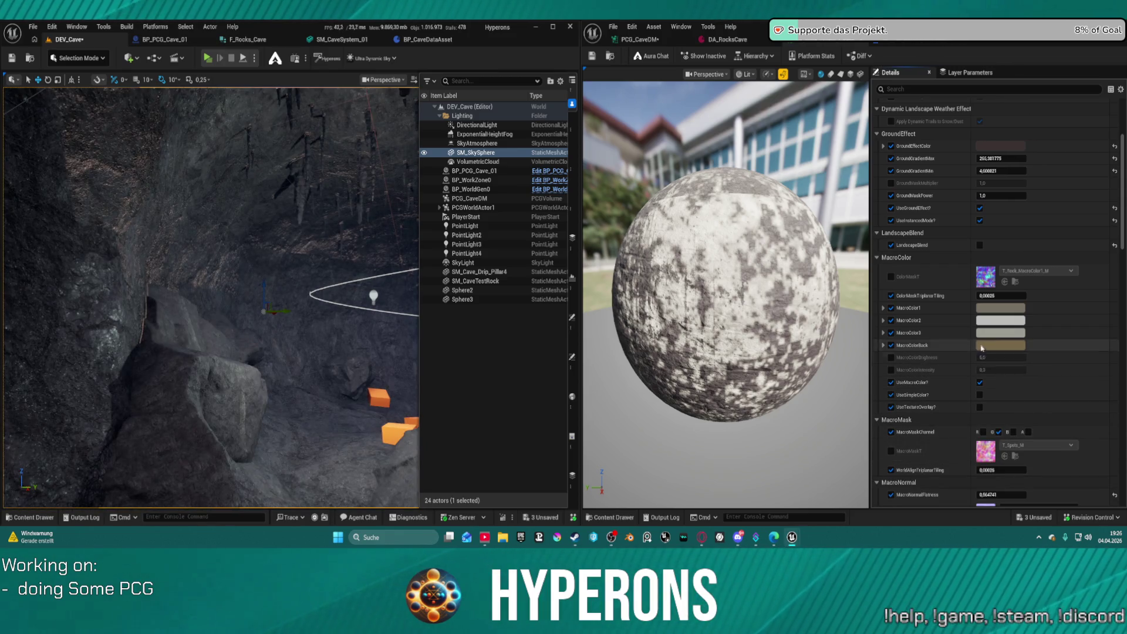
scroll(977, 329, "up", 1)
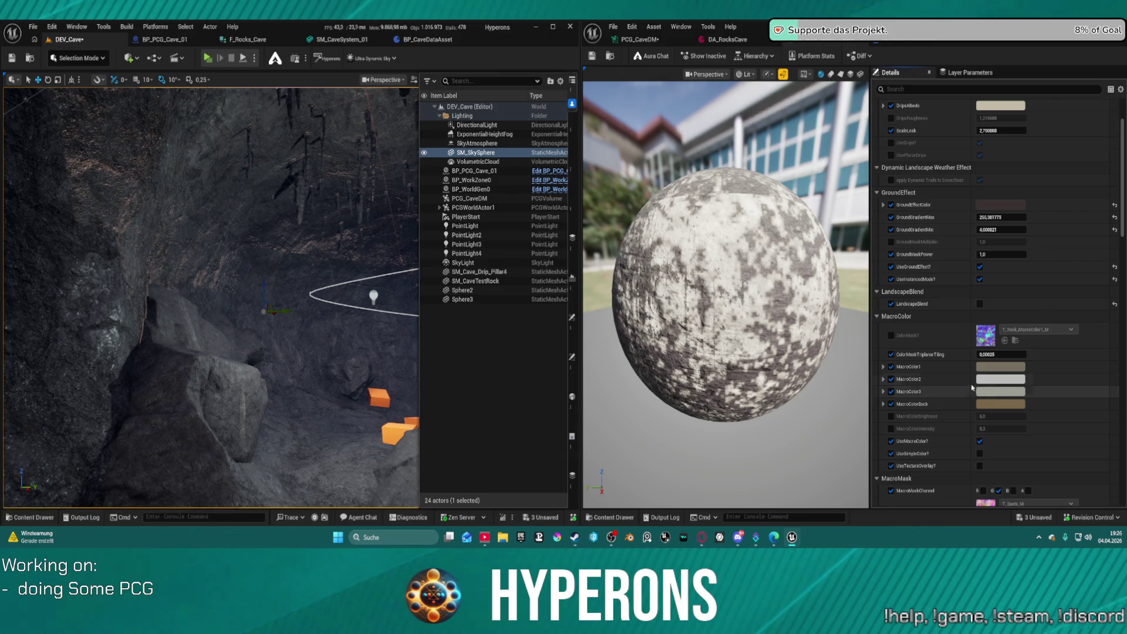
left_click(980, 442)
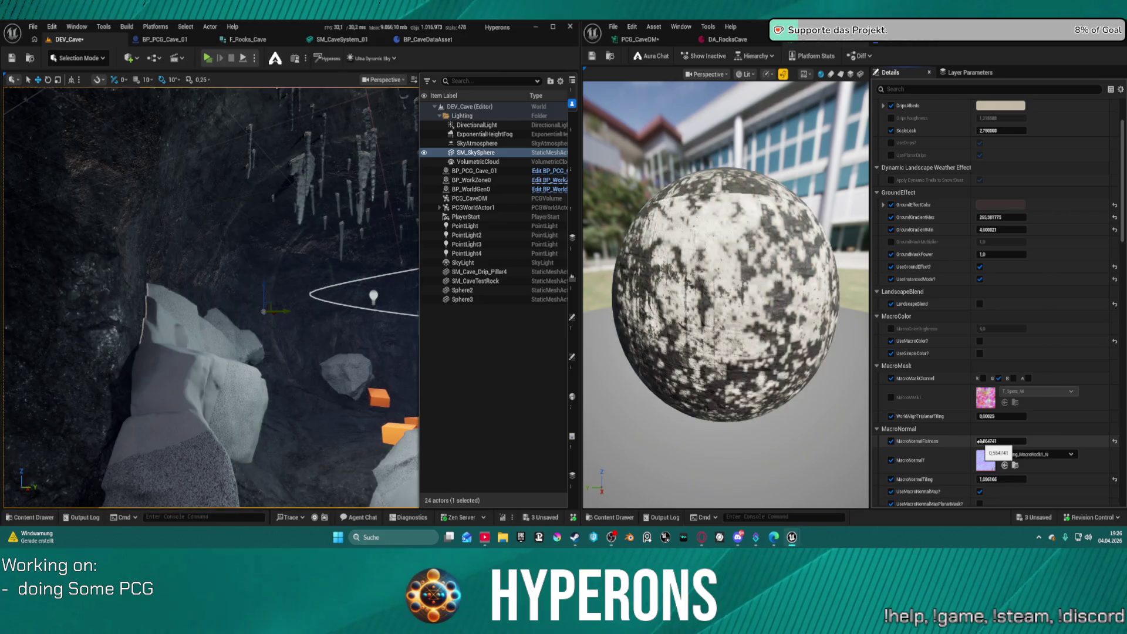
Set MacroNormalFlatness to 0,564741.
left_click(979, 441)
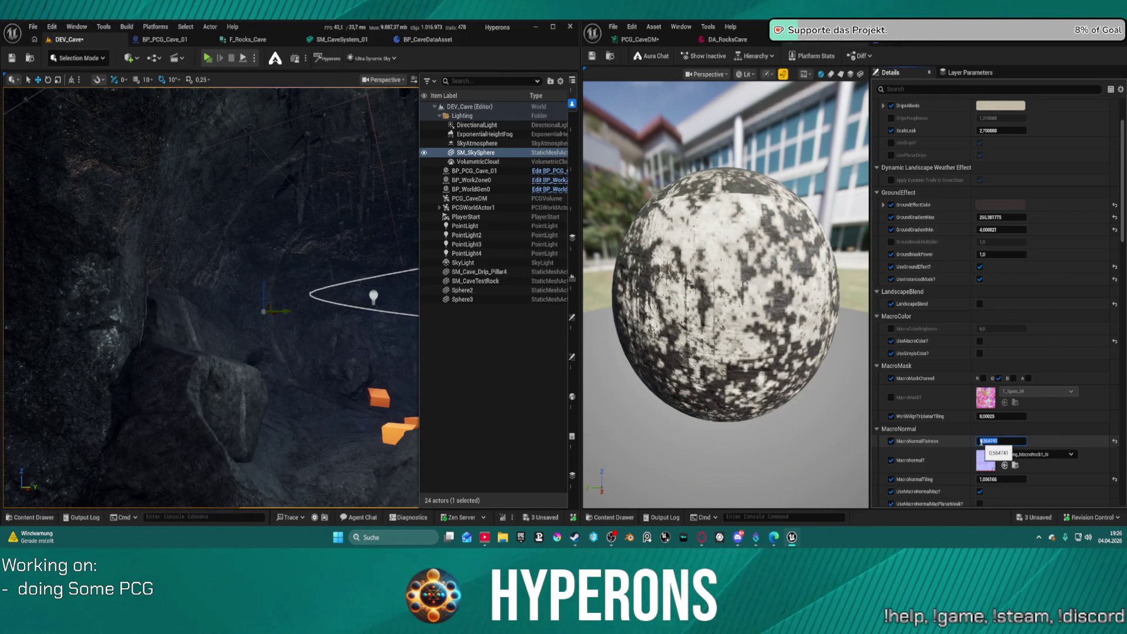
type("0,564741")
key("Return")
Re-enable UseMacroColor and begin editing the random colour tint intensity.
scroll(997, 449, "down", 2)
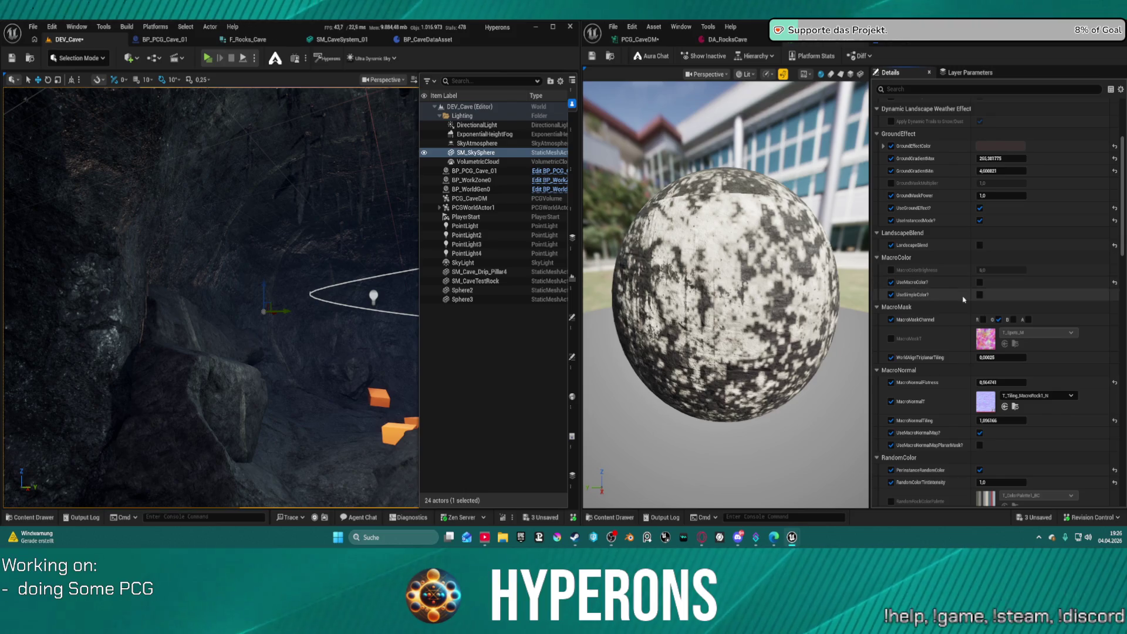
left_click(979, 282)
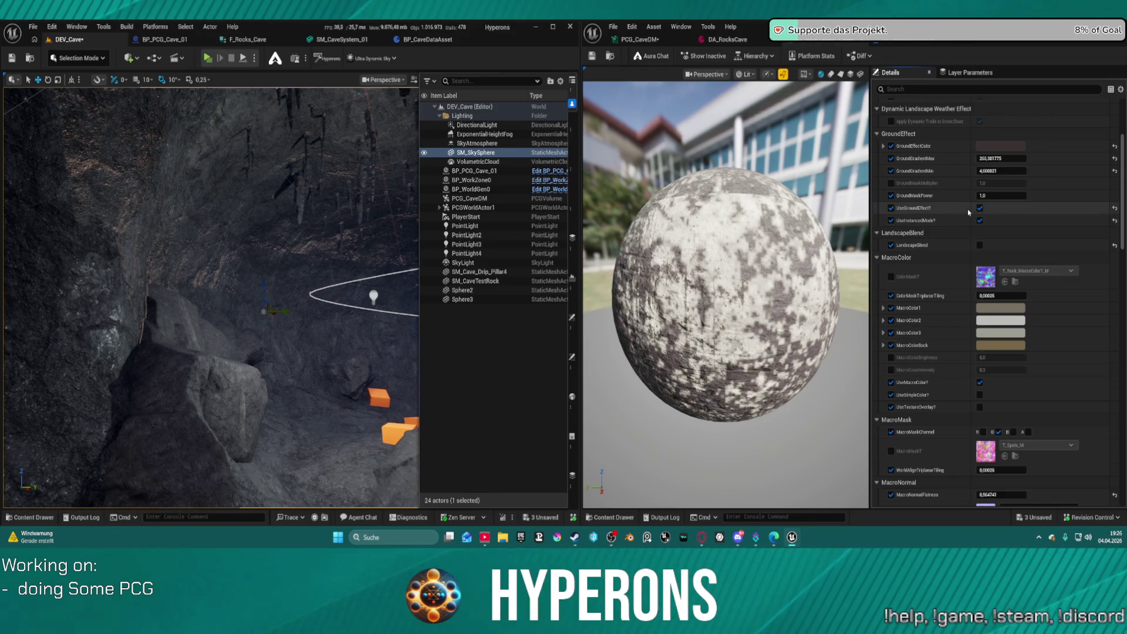
scroll(980, 253, "up", 3)
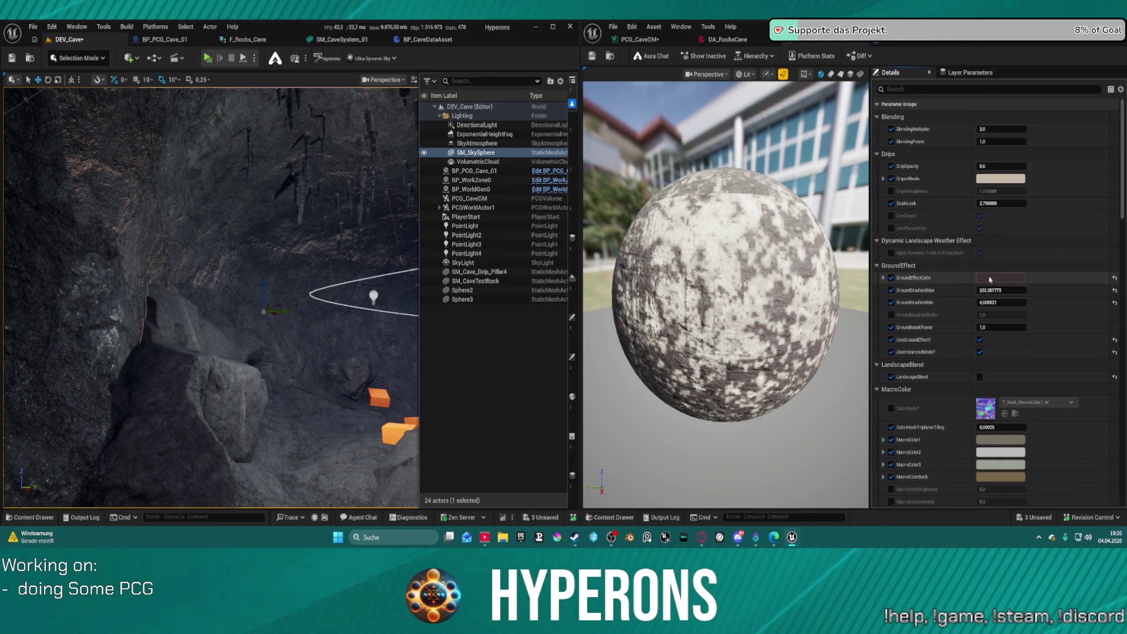
scroll(992, 276, "down", 10)
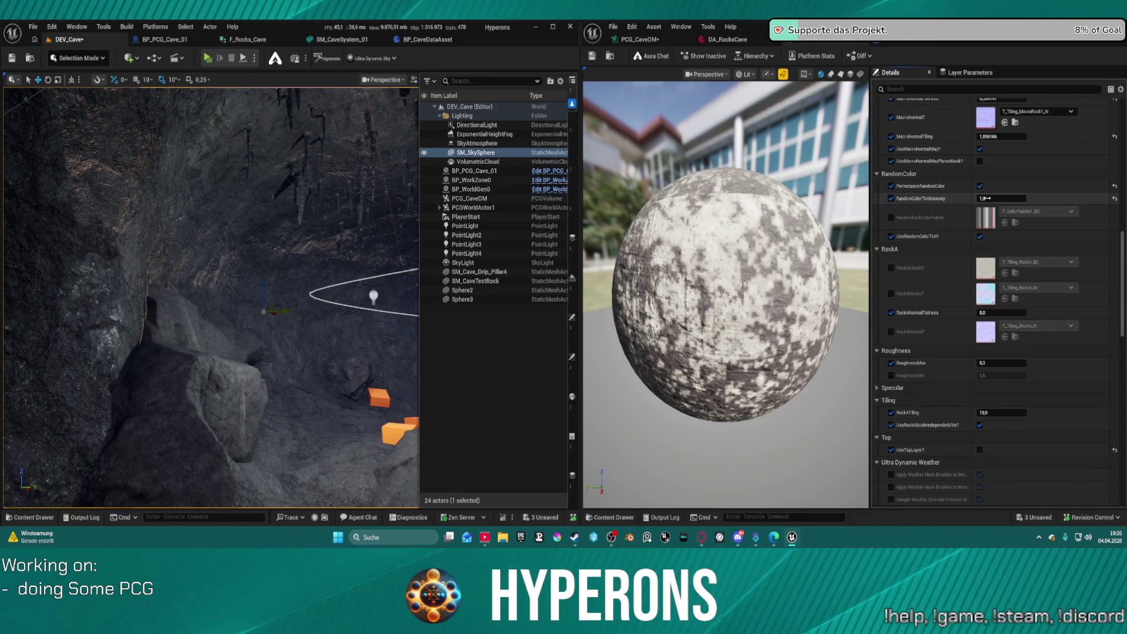
left_click(998, 199)
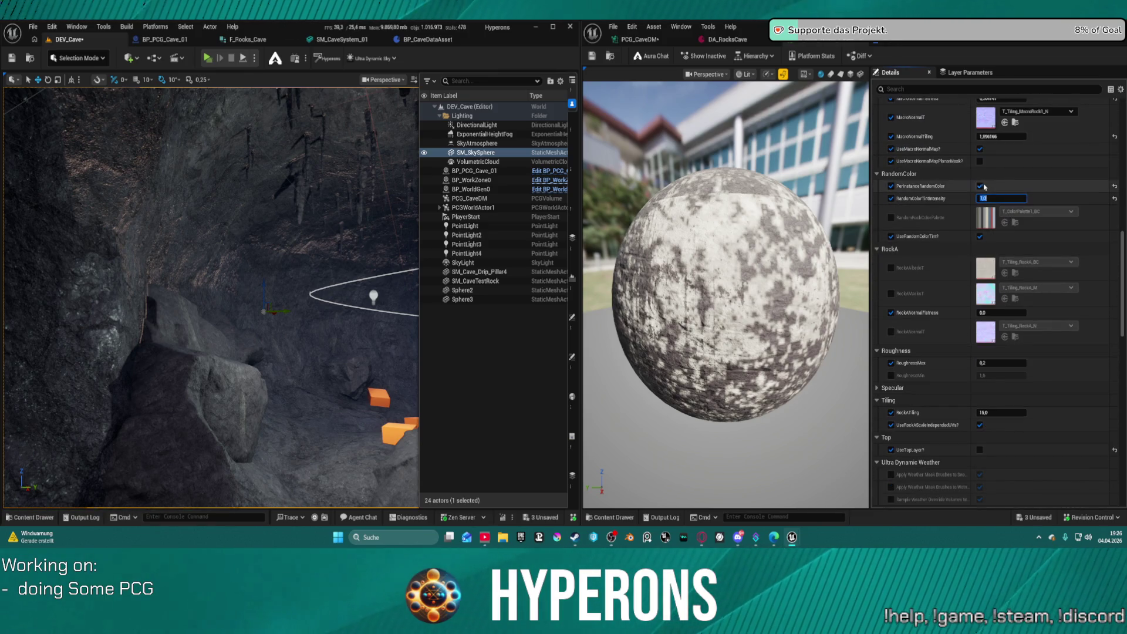
Toggle PerInstanceRandomColor and UseRandomColorTint off and back on to compare the rock's colouring.
left_click(981, 186)
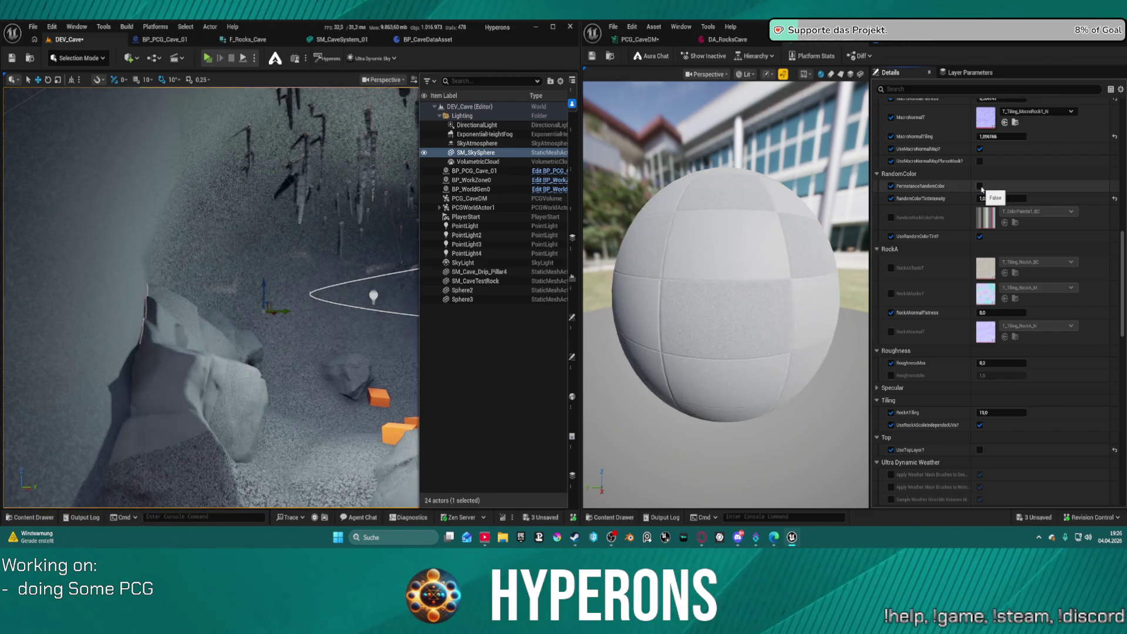
left_click(980, 187)
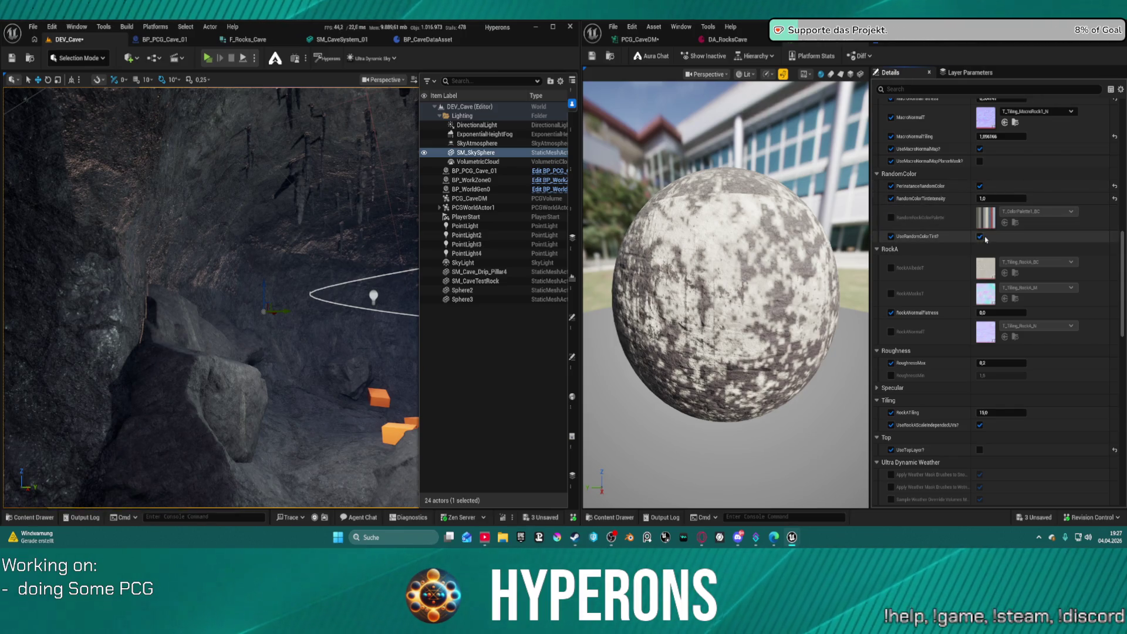
left_click(981, 236)
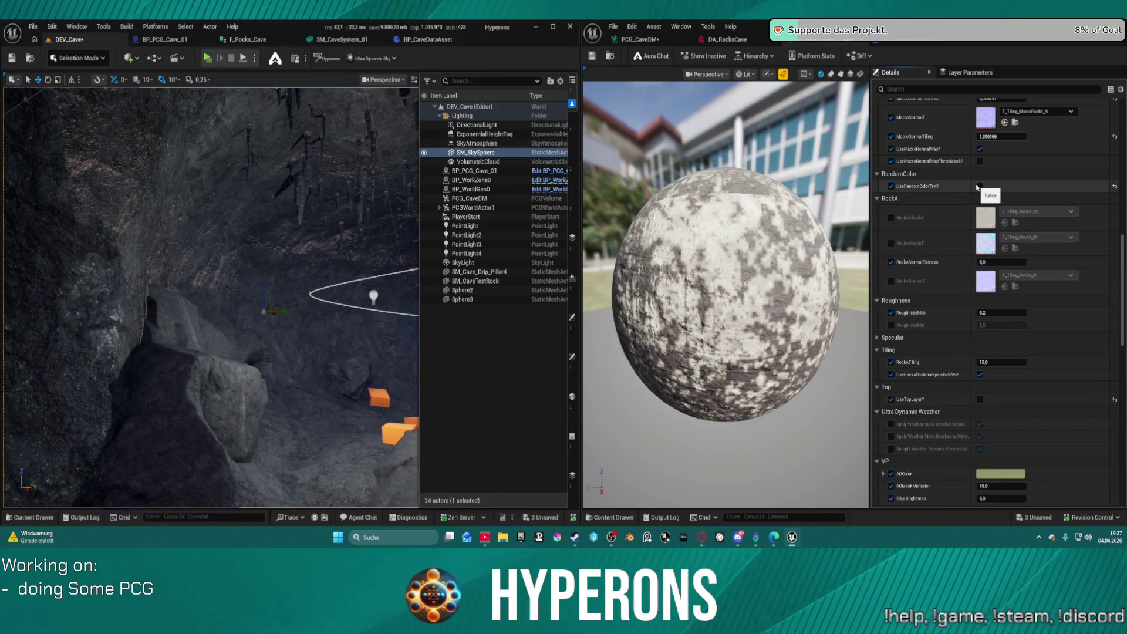
left_click(980, 186)
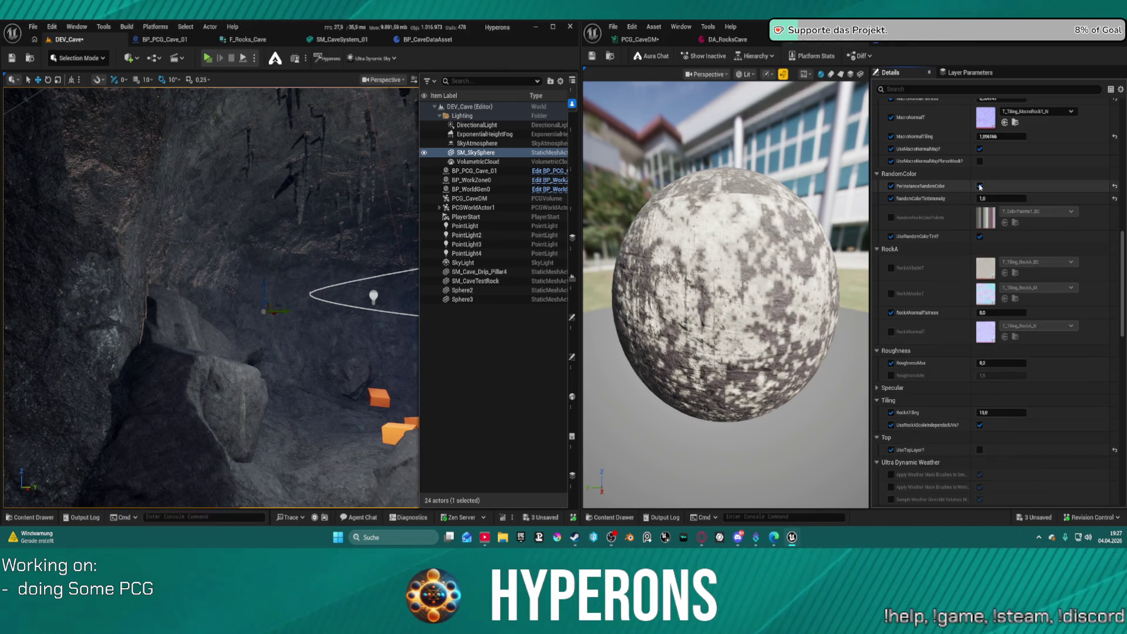
Recheck both toggles, set RandomColorTintIntensity to 0,5 and save the rock material instance.
left_click(980, 186)
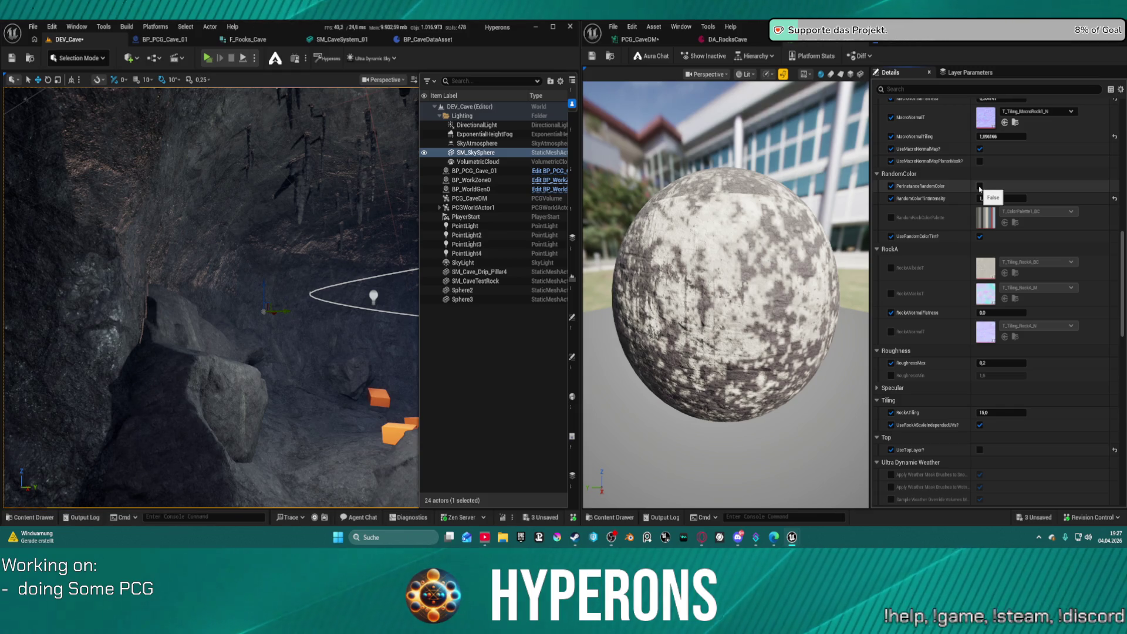
left_click(980, 186)
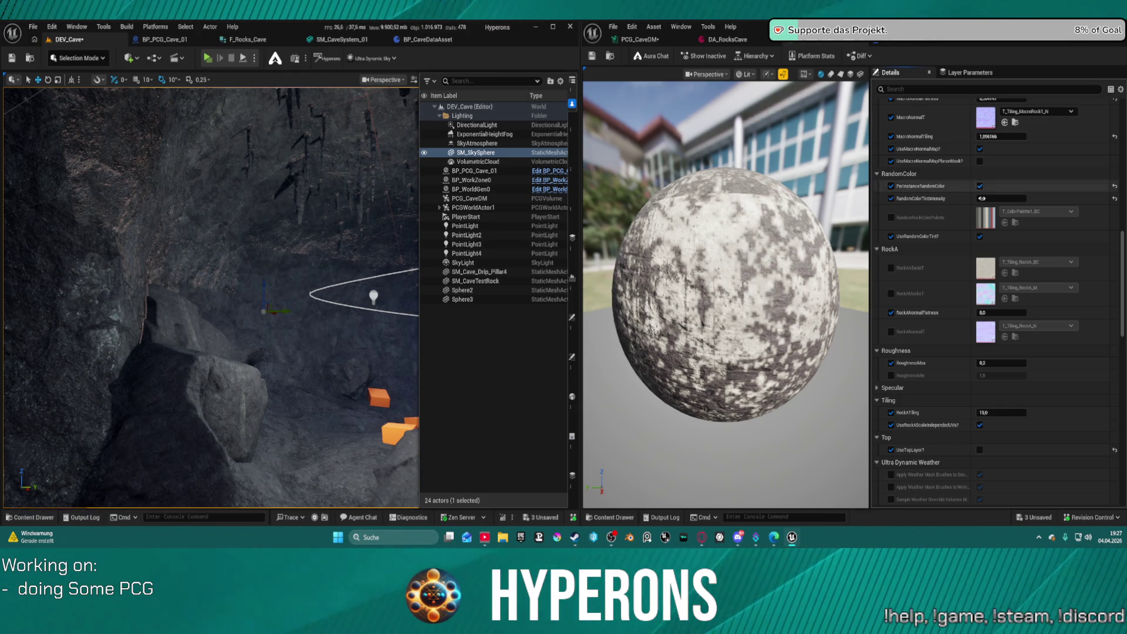
left_click(980, 237)
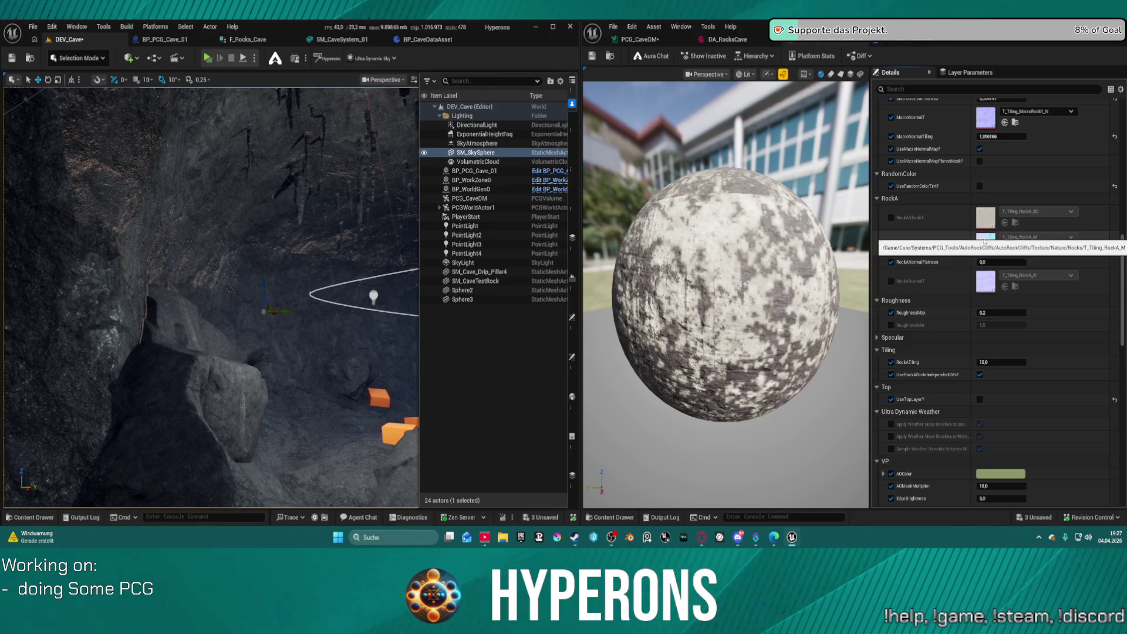
left_click(980, 187)
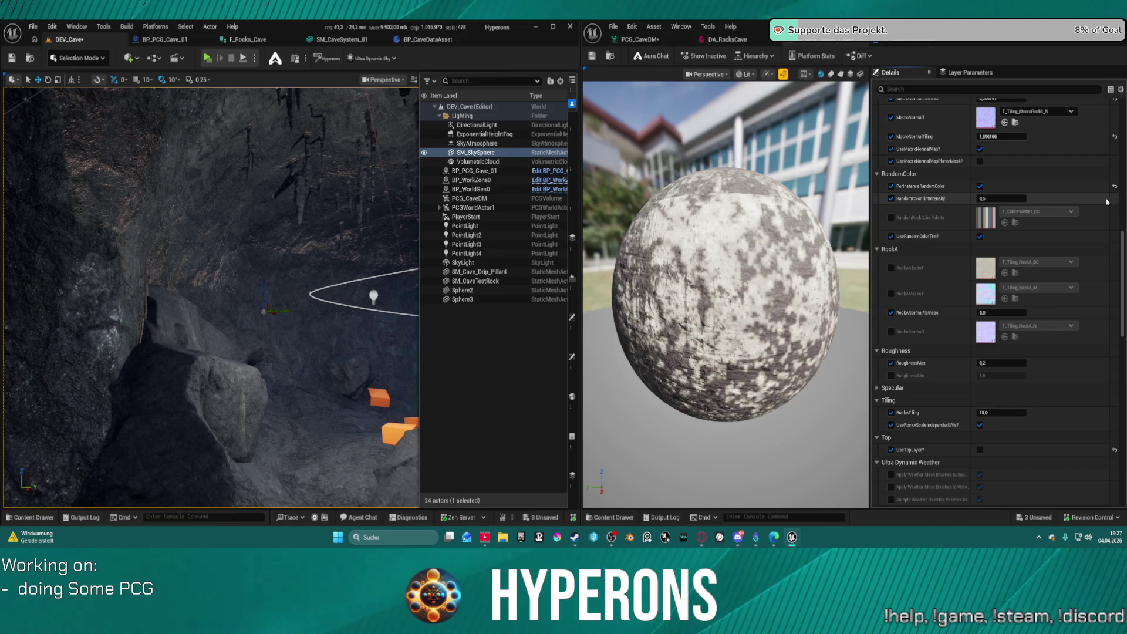
mouse_move(1004, 199)
left_mouse_down()
mouse_move(946, 199)
mouse_move(1058, 203)
left_mouse_up()
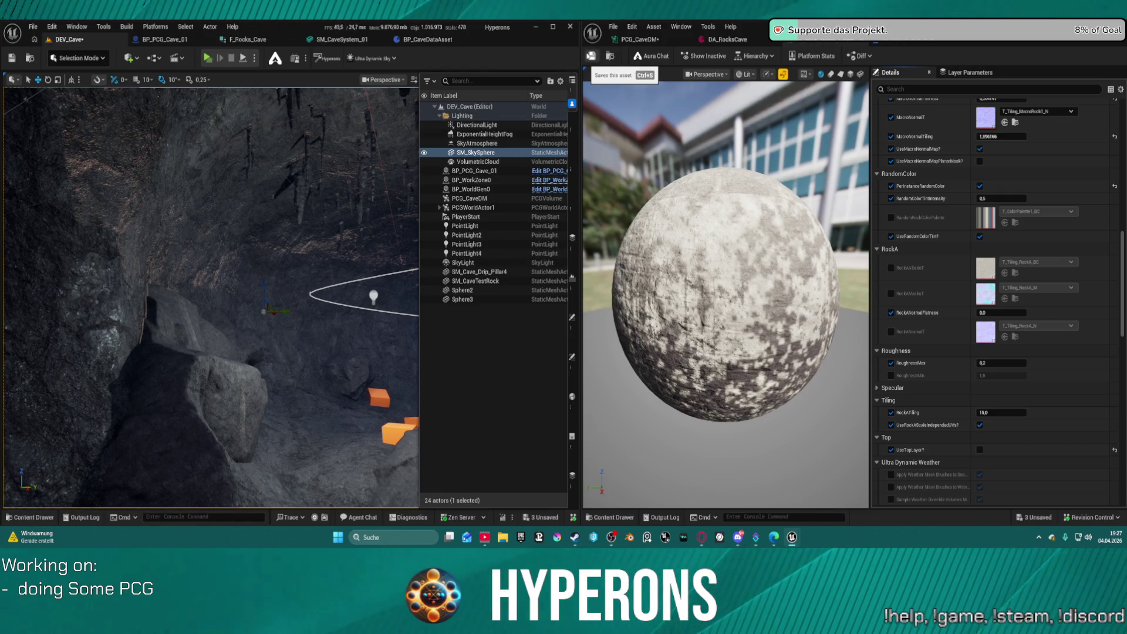
left_click(592, 56)
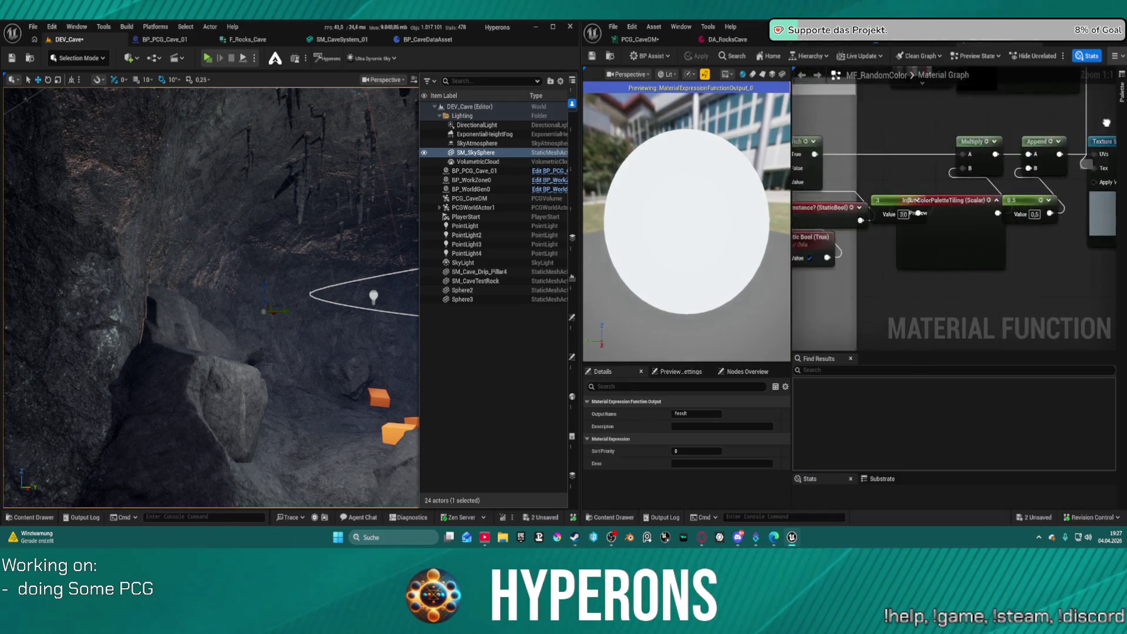
Rearrange the MF_RandomColor graph, moving CustomActorData left to make room for a new node.
scroll(1102, 153, "up", 5)
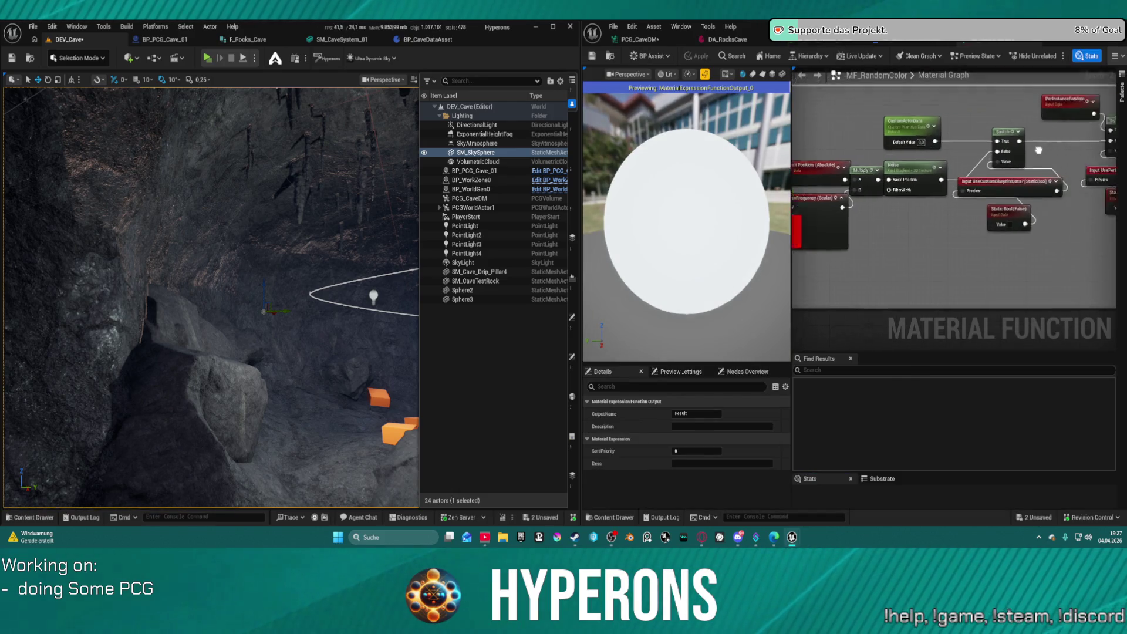
left_click_drag(948, 192, 919, 246)
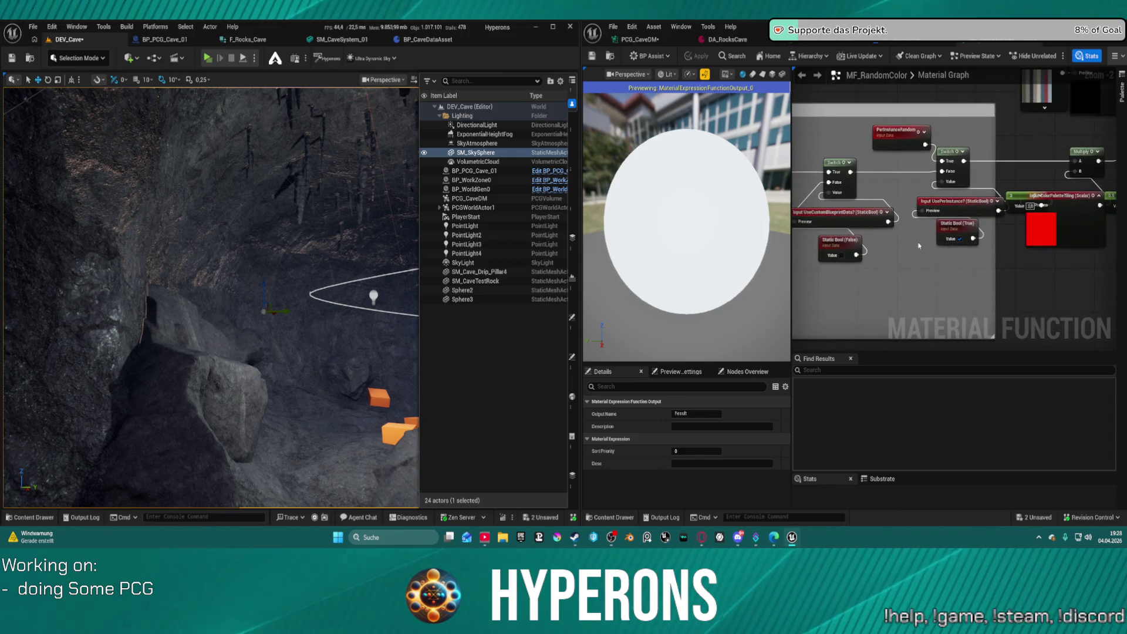
left_click(923, 144)
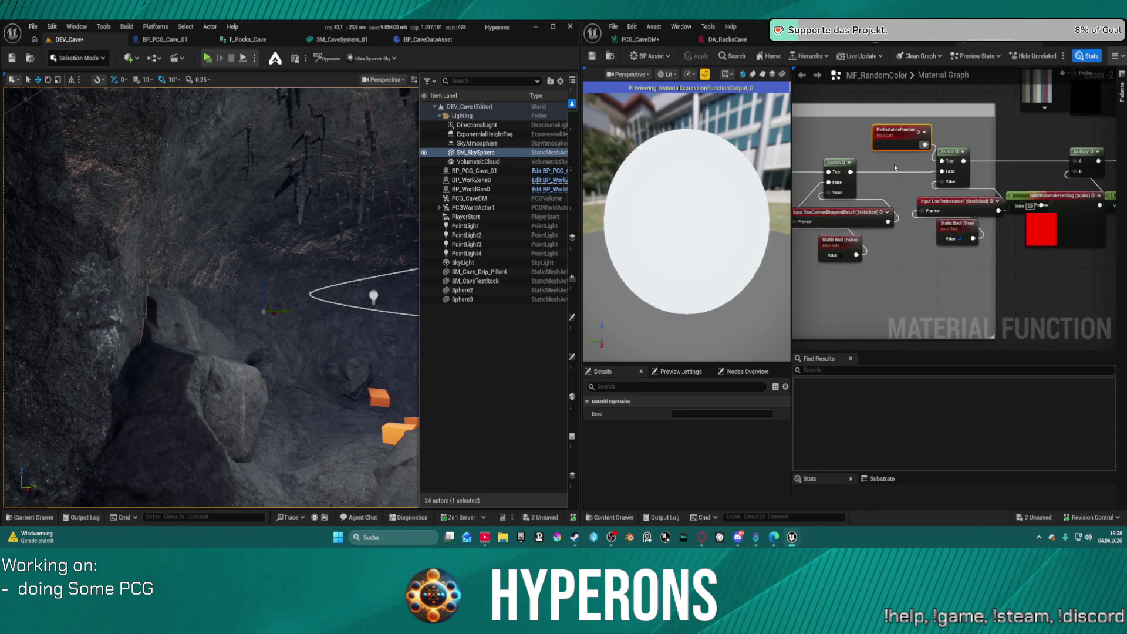
left_click_drag(906, 158, 711, 192)
mouse_move(845, 239)
left_mouse_down()
mouse_move(826, 235)
mouse_move(914, 228)
mouse_move(1010, 145)
left_mouse_up()
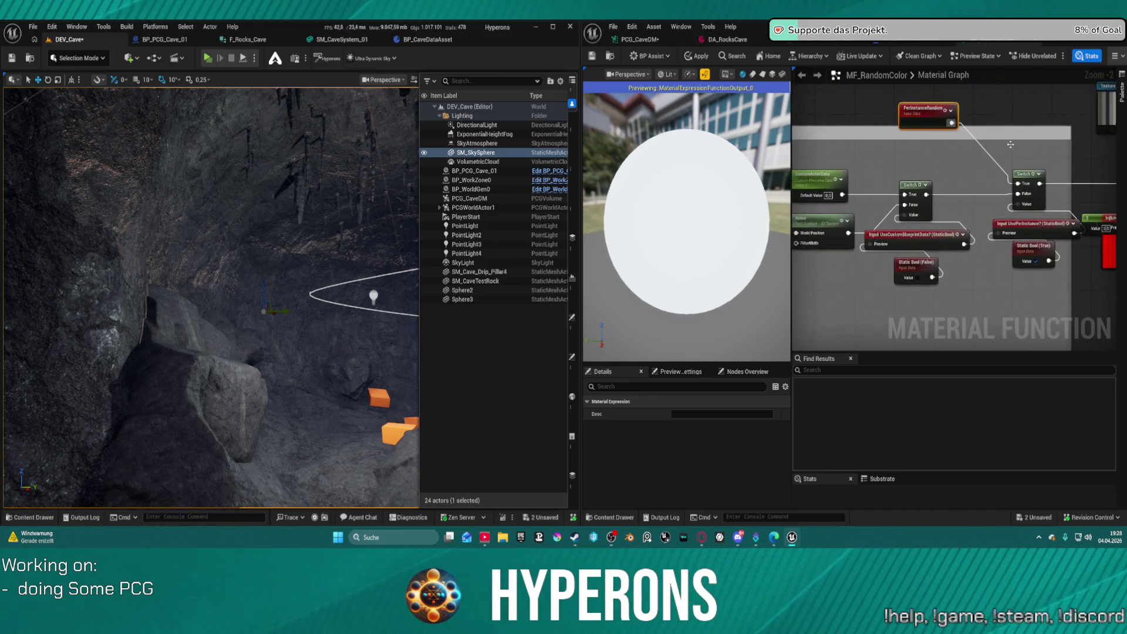
left_click_drag(925, 166, 990, 152)
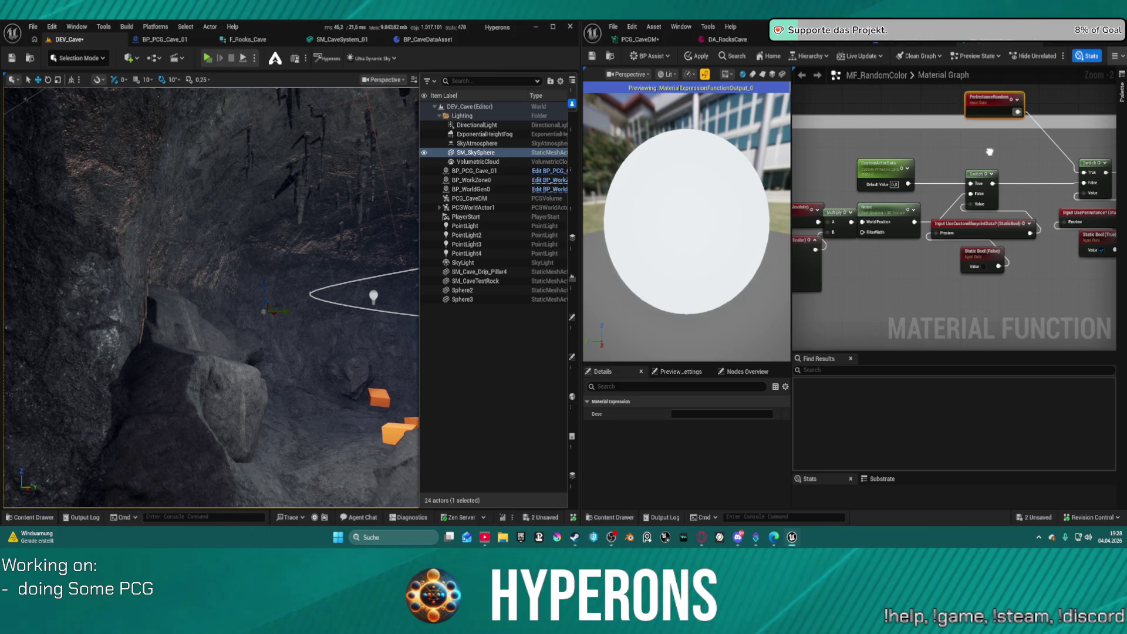
left_click_drag(881, 164, 856, 156)
mouse_move(979, 173)
left_mouse_down()
mouse_move(855, 180)
mouse_move(897, 199)
left_mouse_up()
Add a PerInstanceCustomData node and wire CustomActorData into its DefaultValue pin.
right_click(899, 189)
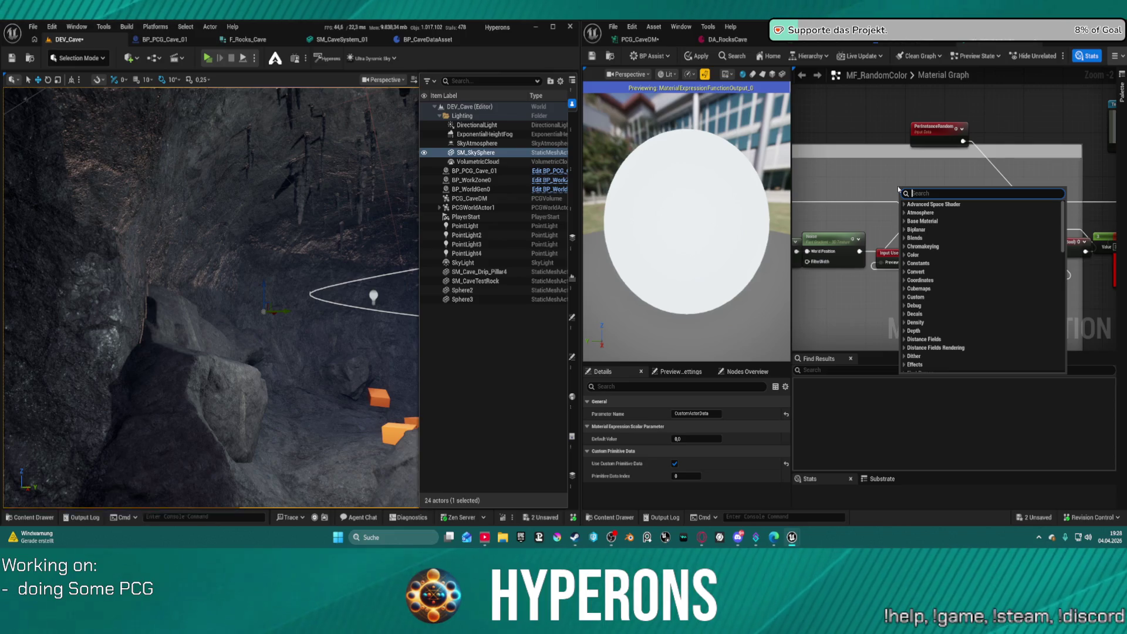
type("per inst")
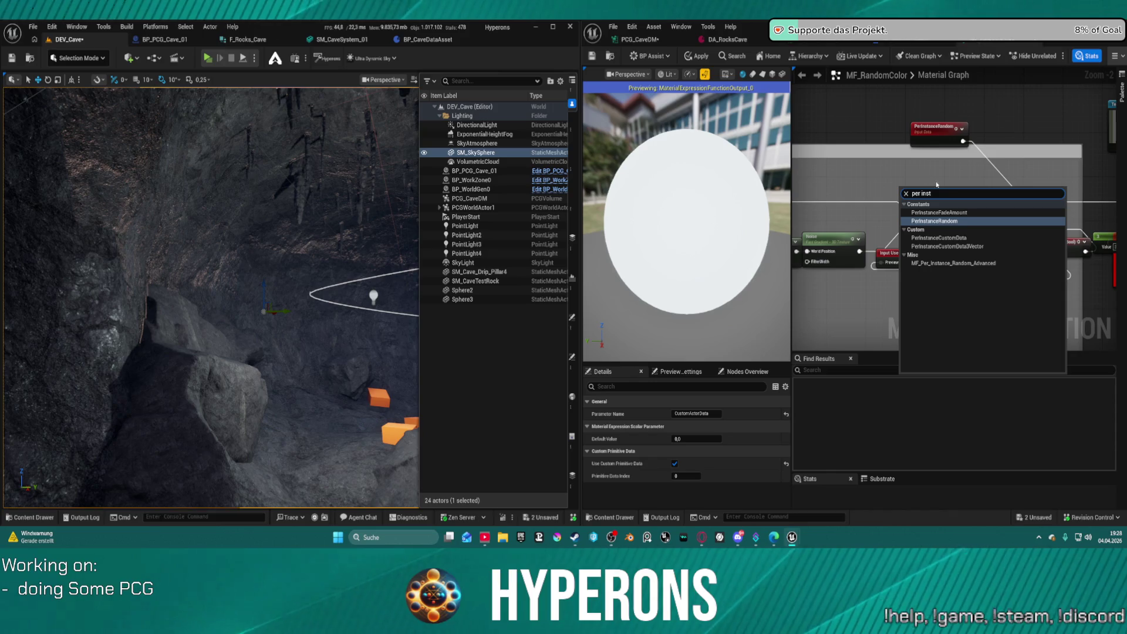
left_click(940, 238)
mouse_move(921, 218)
left_mouse_down()
mouse_move(846, 195)
mouse_move(965, 189)
left_mouse_up()
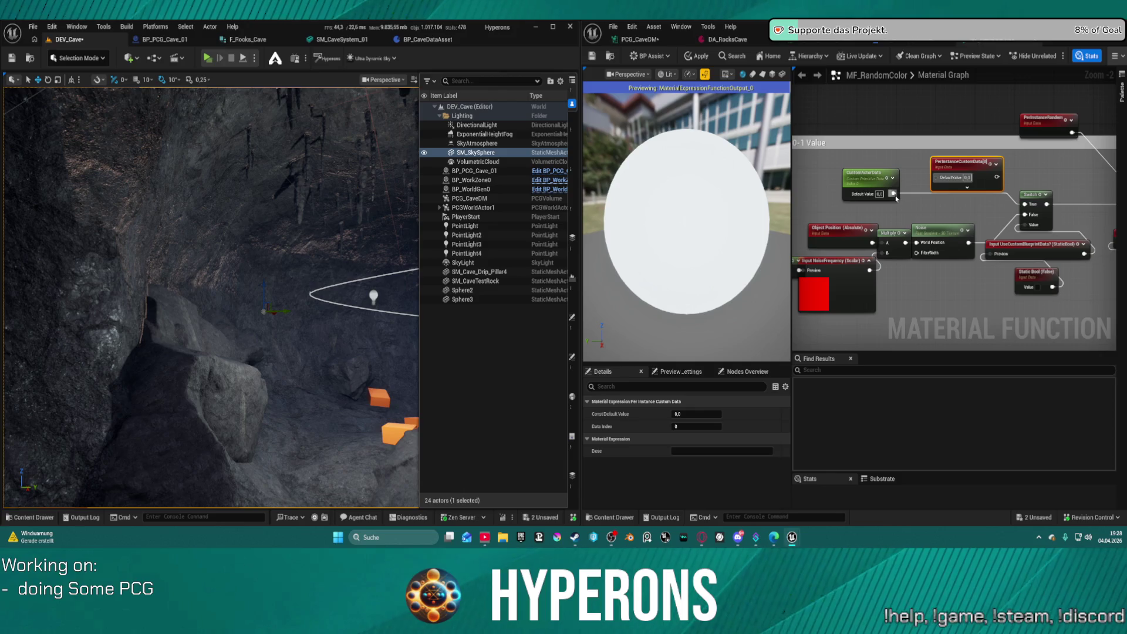
left_click_drag(896, 198, 897, 195)
left_click_drag(893, 194, 937, 177)
left_click(946, 178)
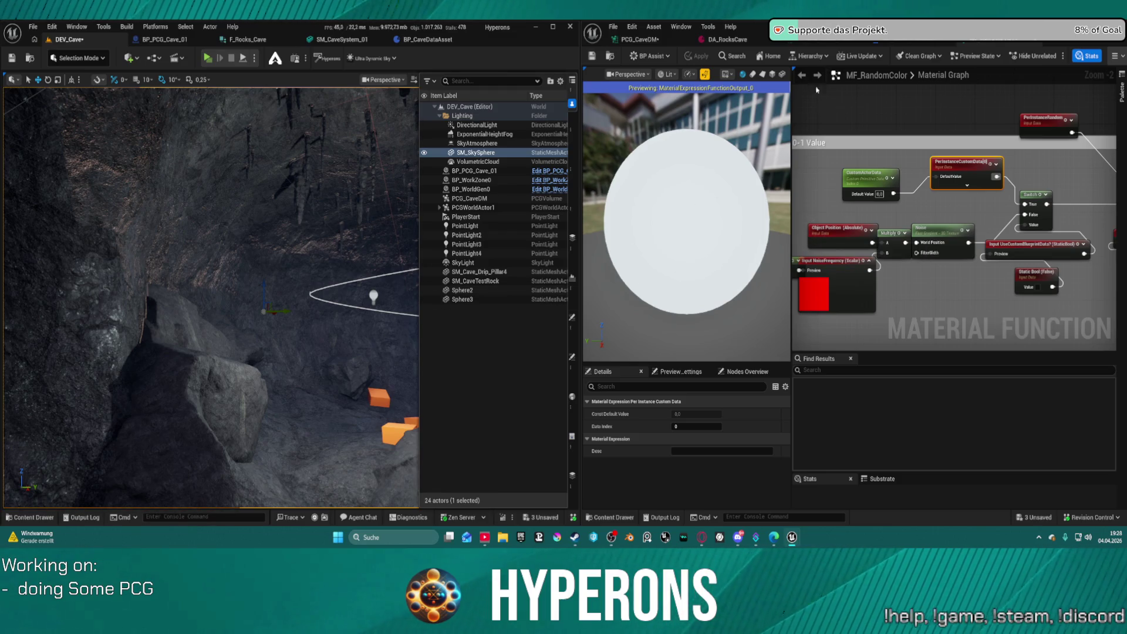
left_click_drag(290, 311, 282, 364)
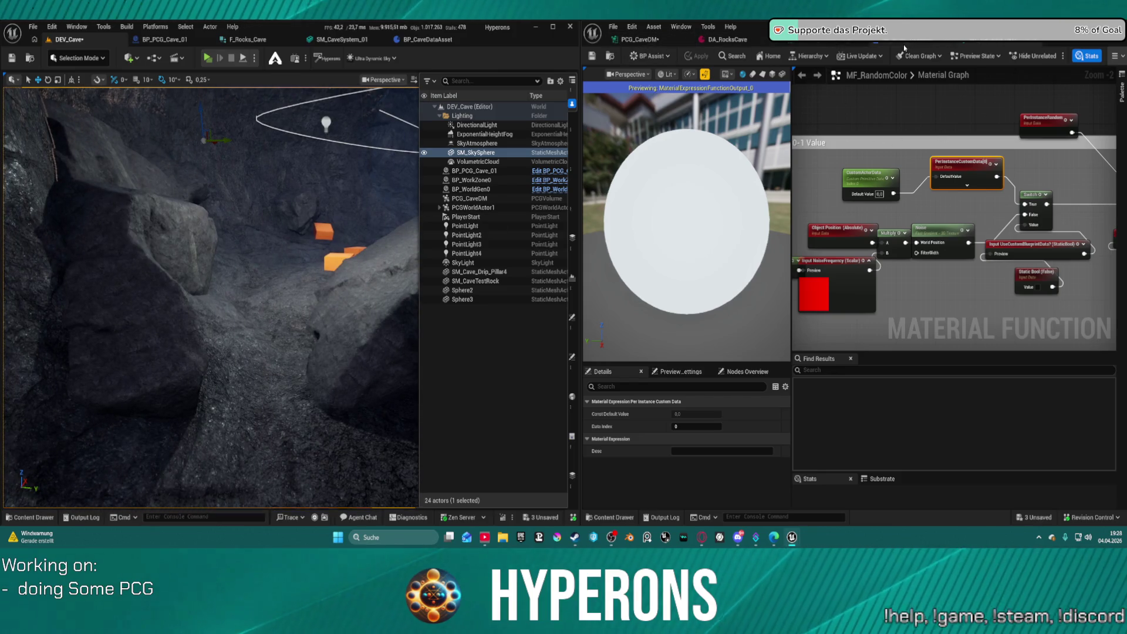
left_click(638, 39)
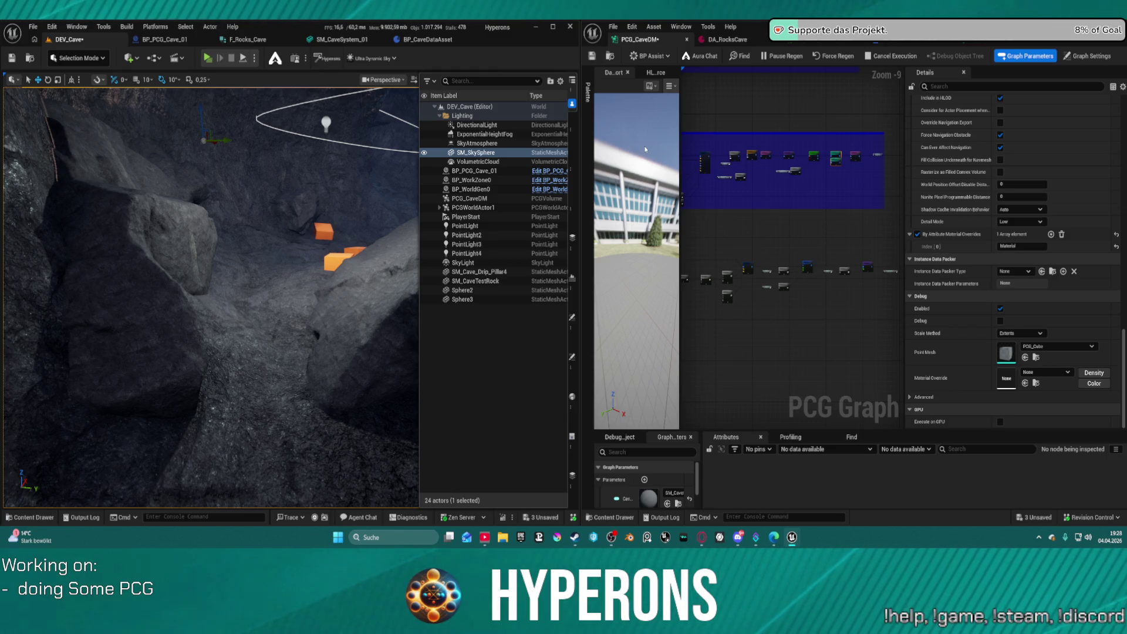
Save the level, then fly the camera forward toward the cave rock and orange cubes.
key("ctrl+s")
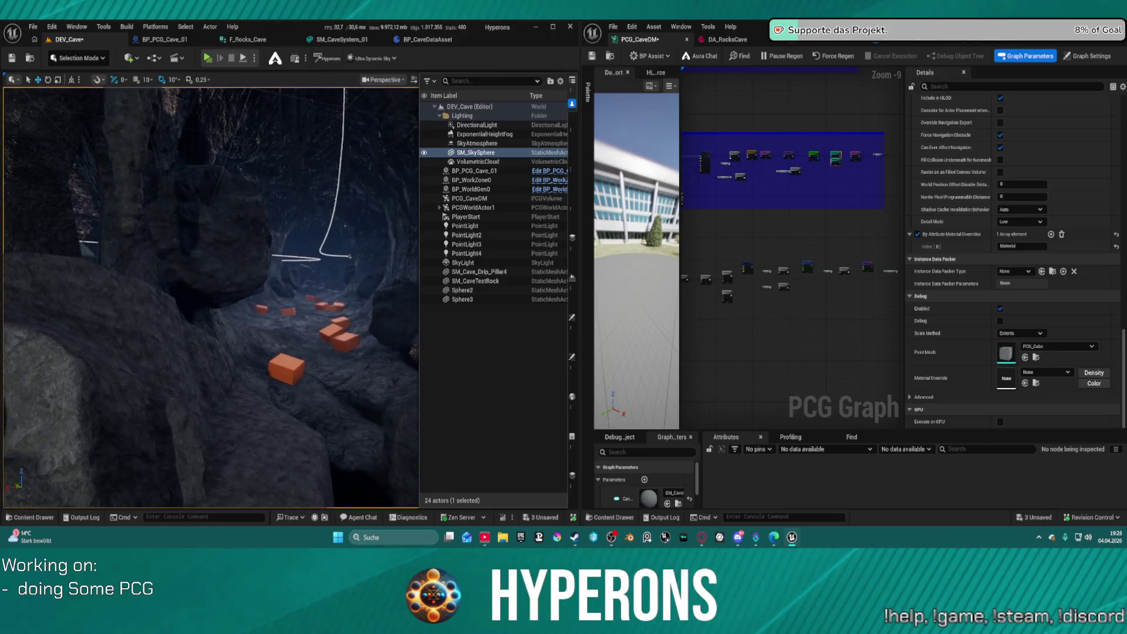
key("w")
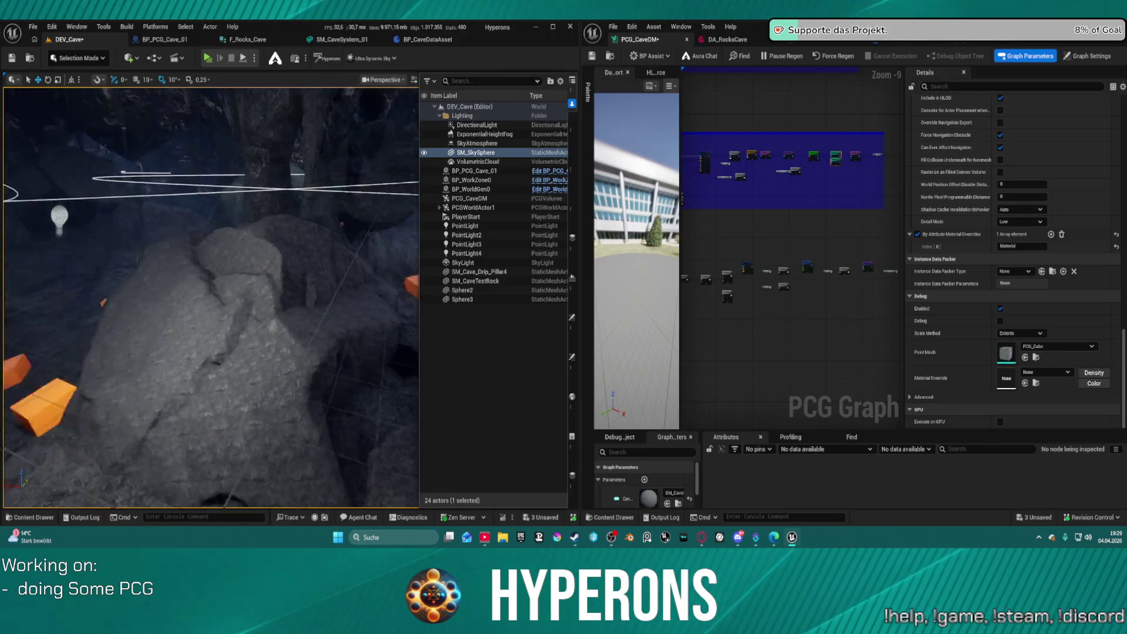
key("w")
key("w")
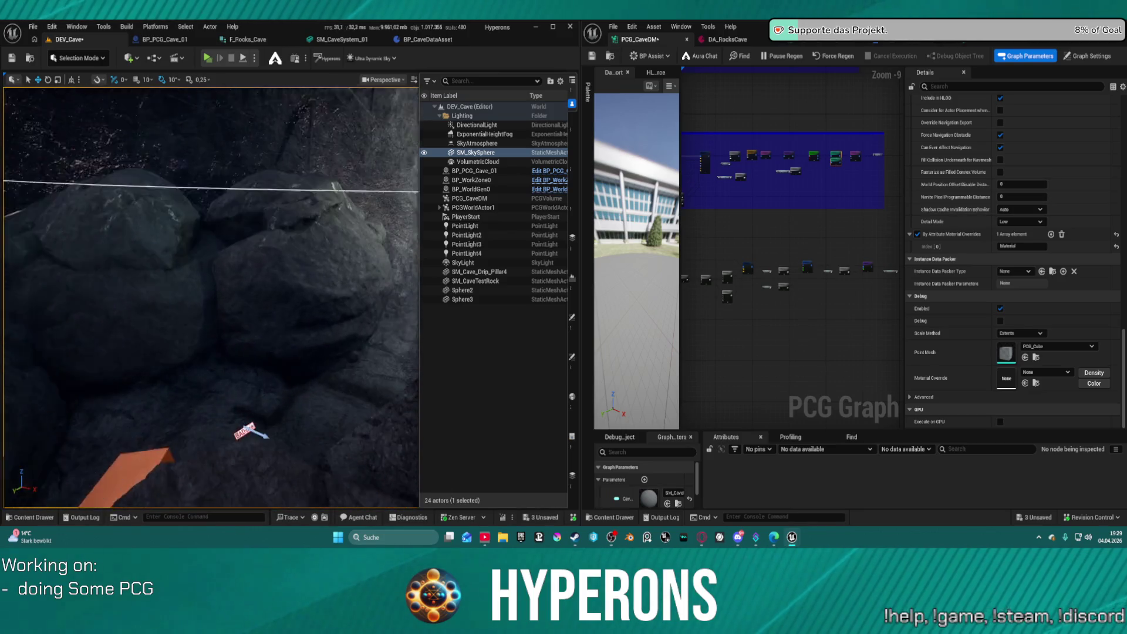
key("w")
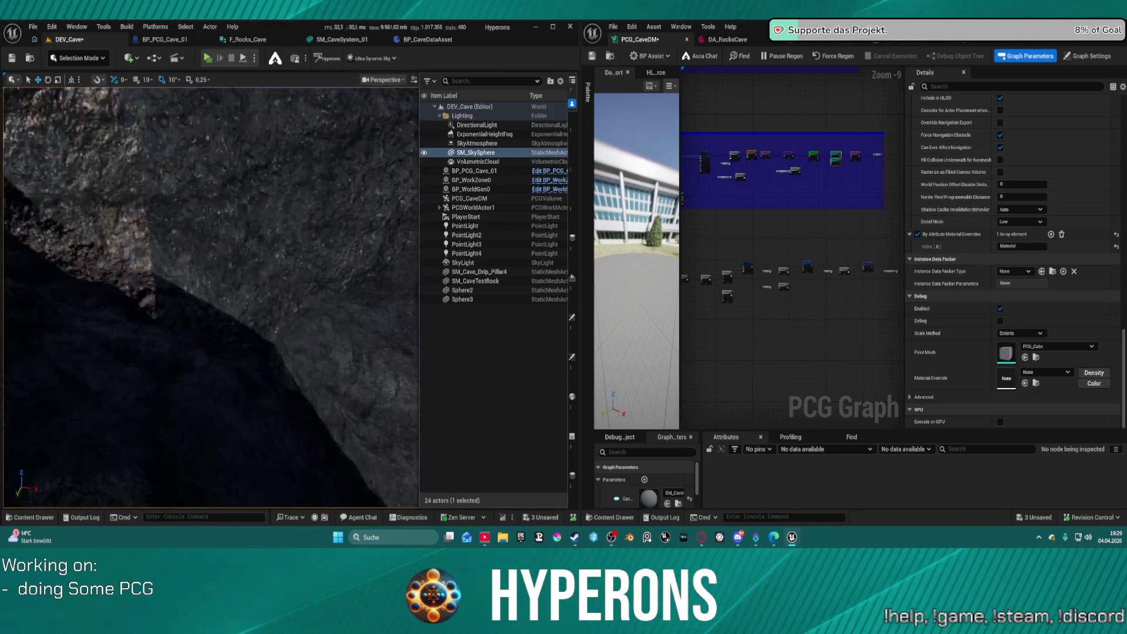
key("s")
key("w")
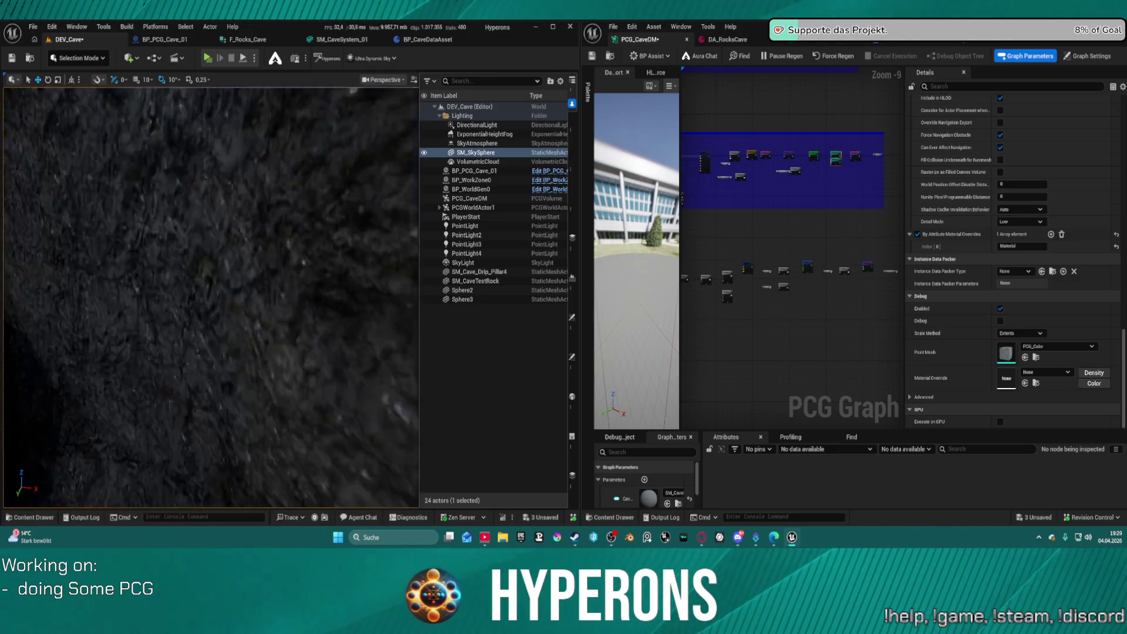
key("s")
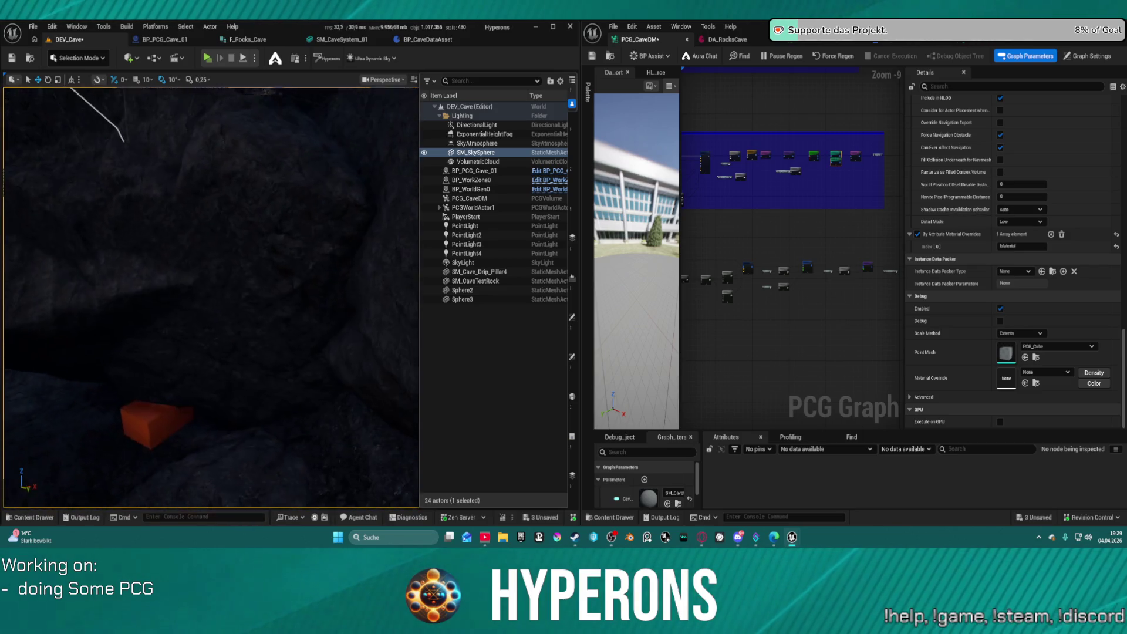
Pull back for a wide view of the cave shell, then fly through to the rock wall.
key("s")
key("w")
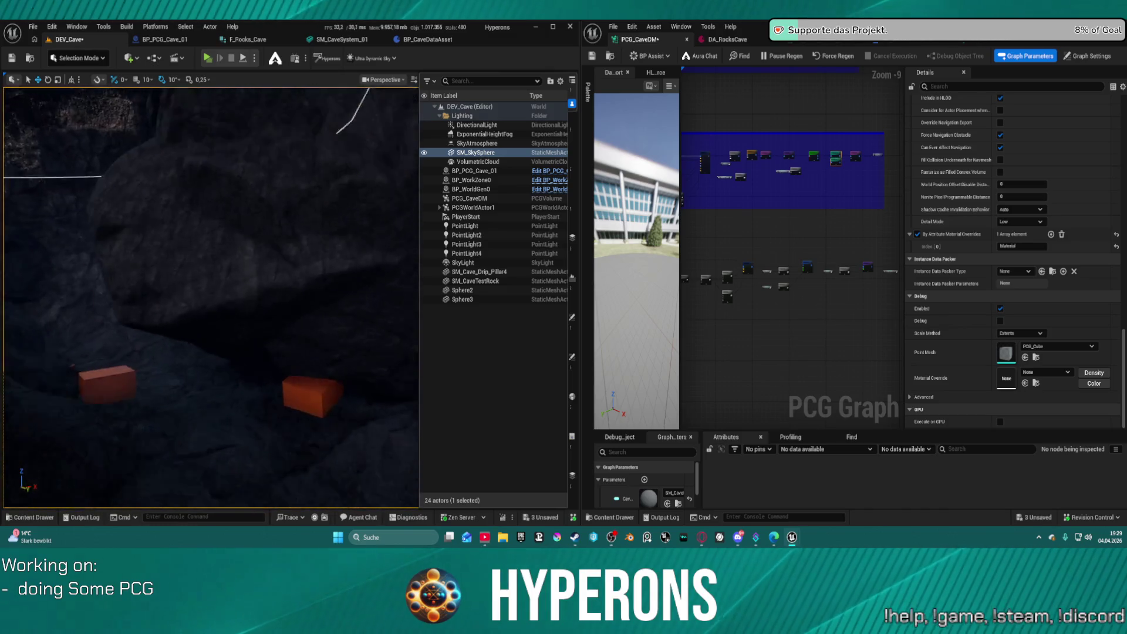
key("s")
key("w")
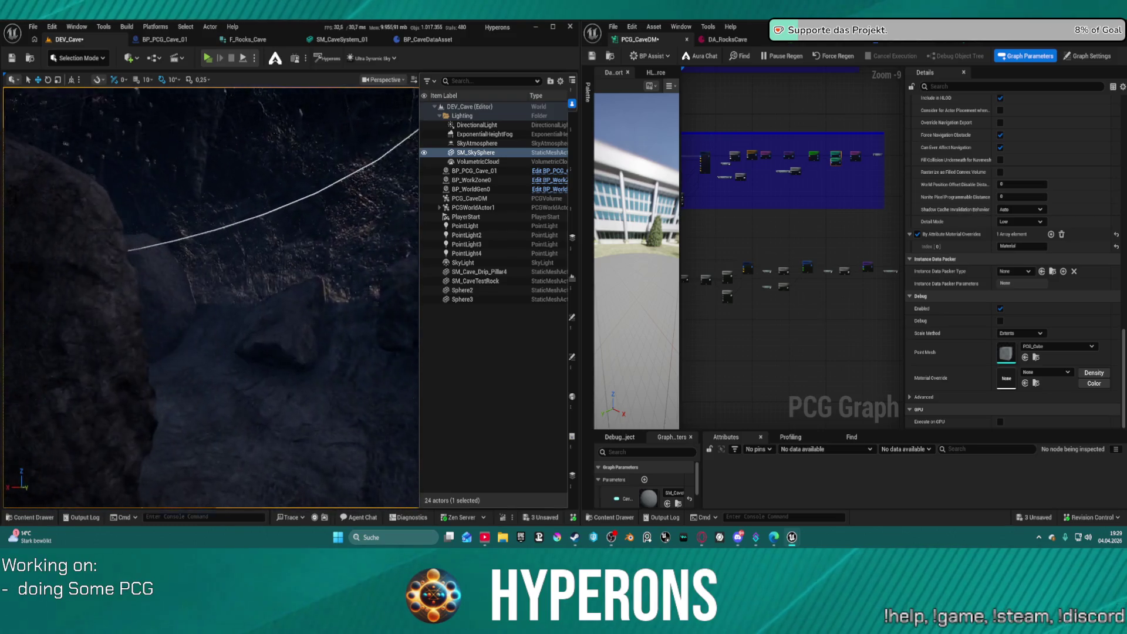
key("s")
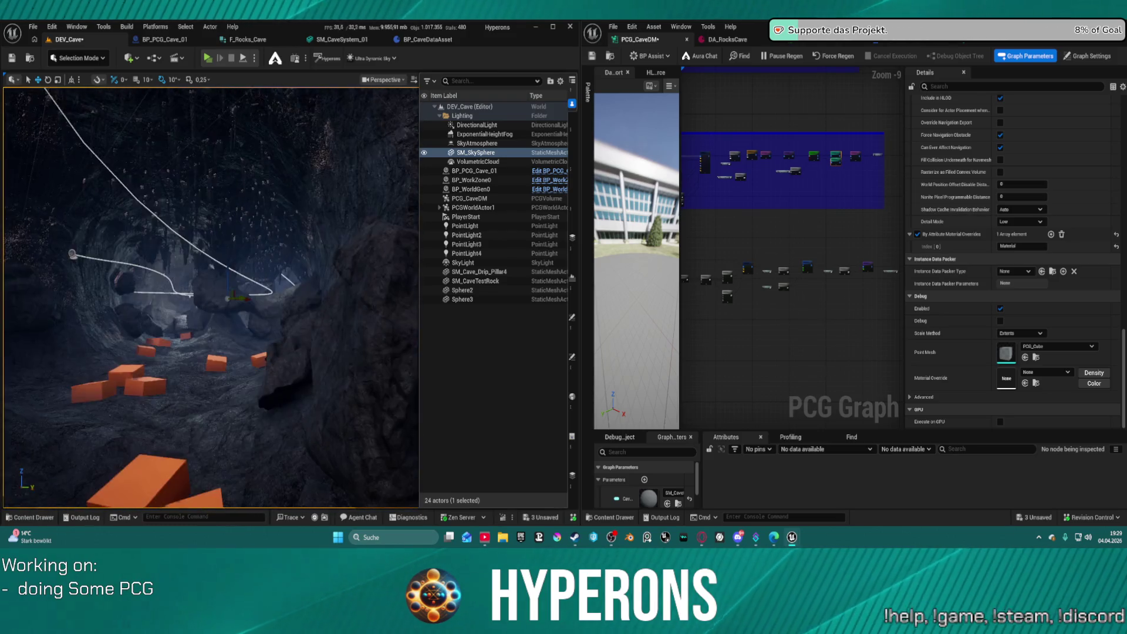
key("w")
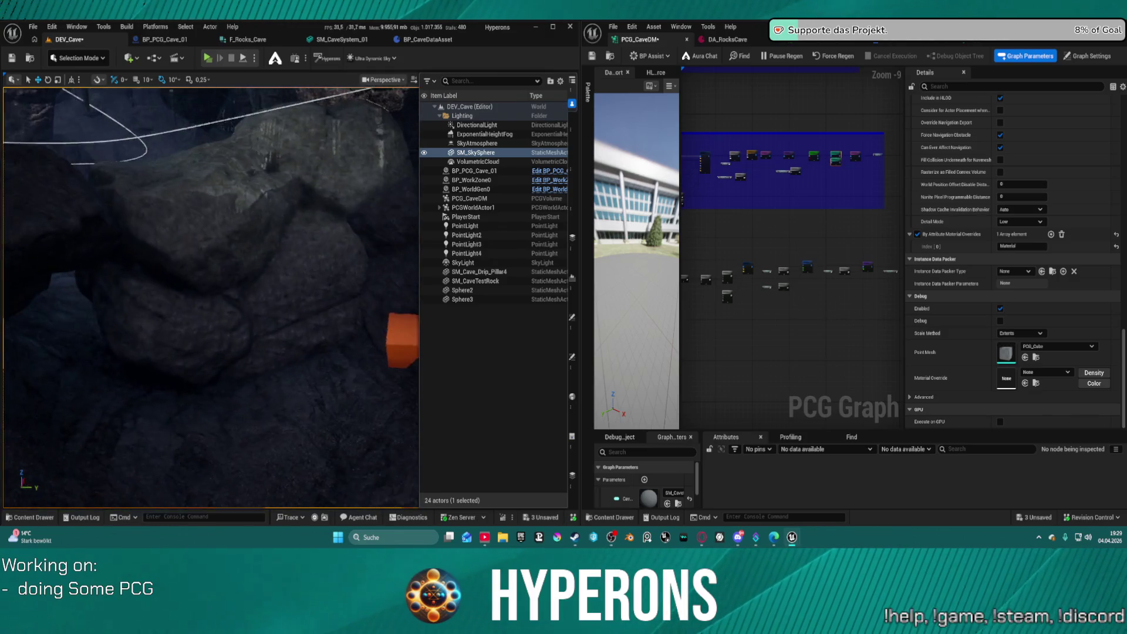
key("d")
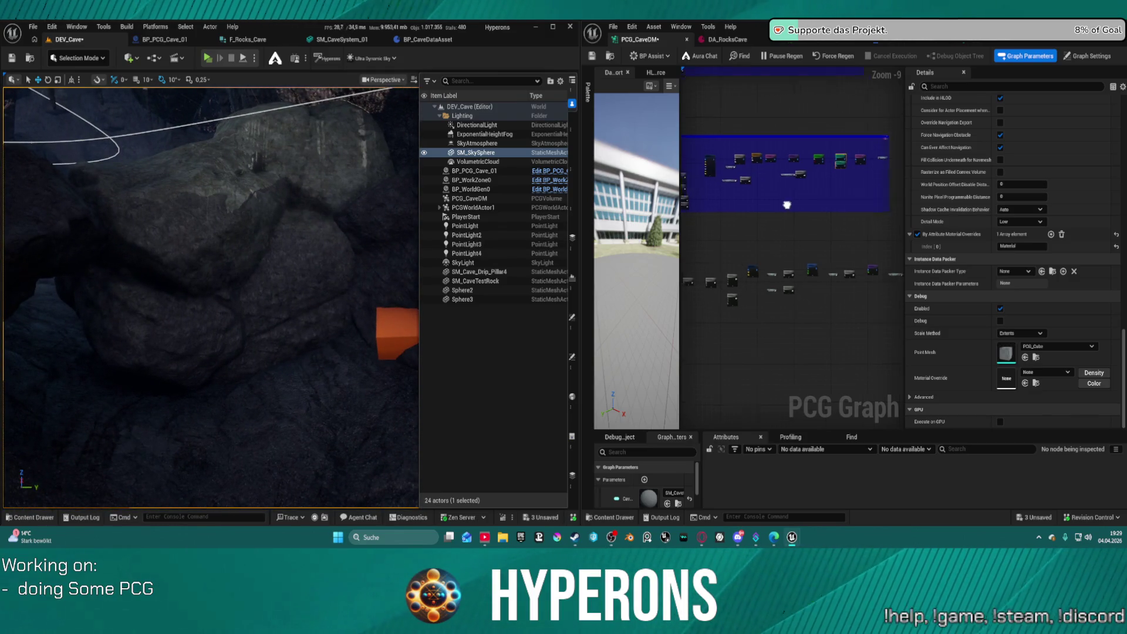
In MF_RandomColor, delete PerInstanceCustomData and connect CustomActorData to the Switch's True input.
left_click(998, 40)
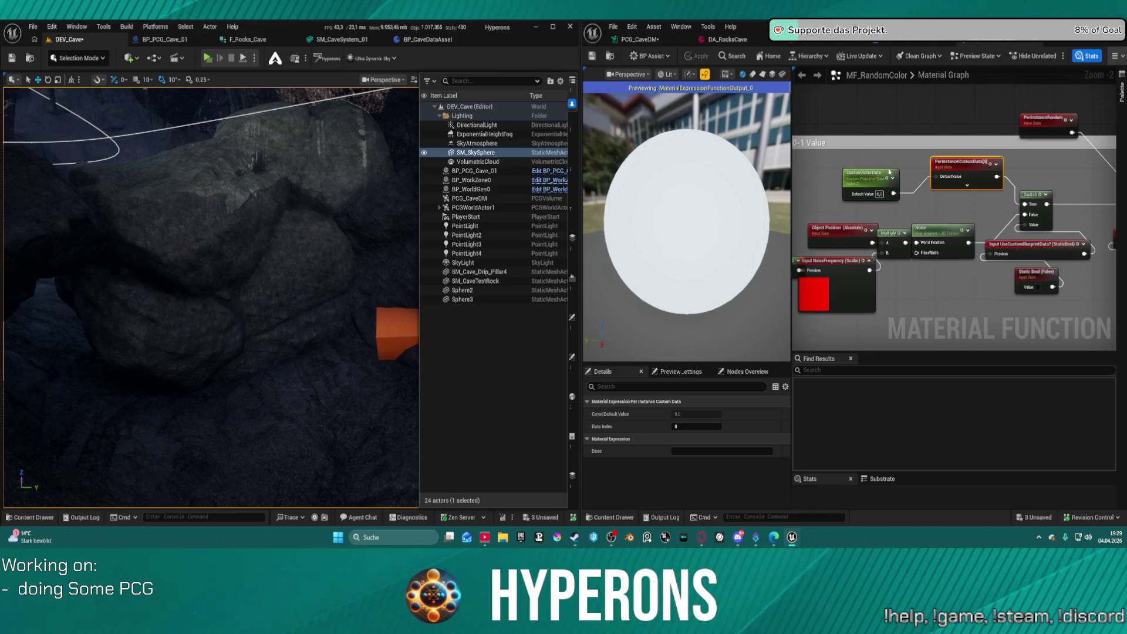
left_click(921, 188)
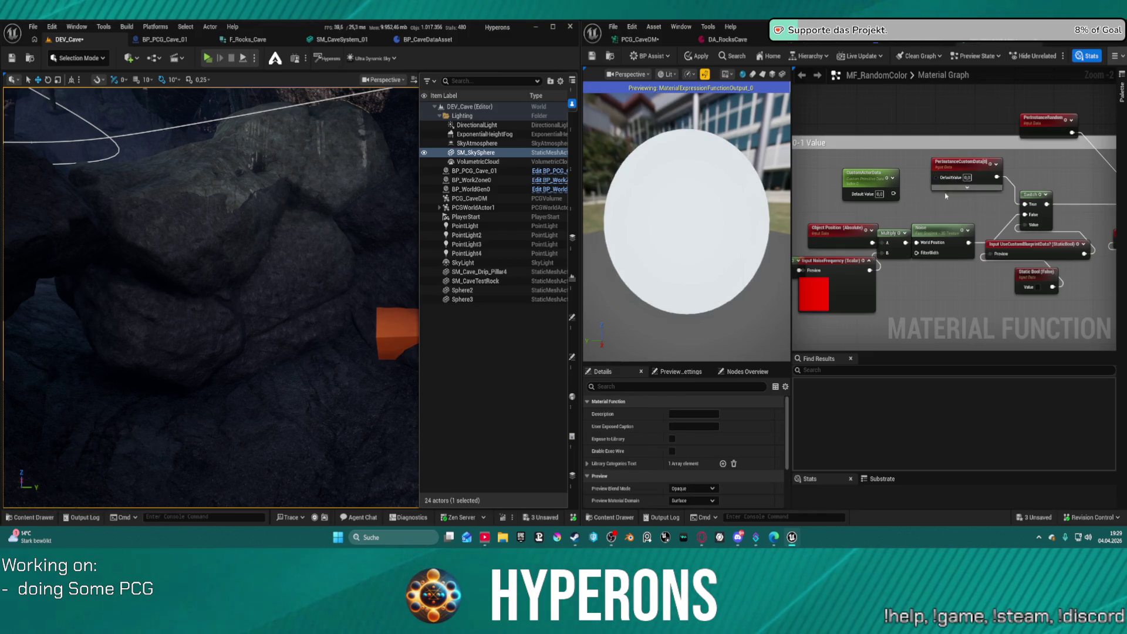
scroll(975, 171, "up", 2)
left_click(971, 166)
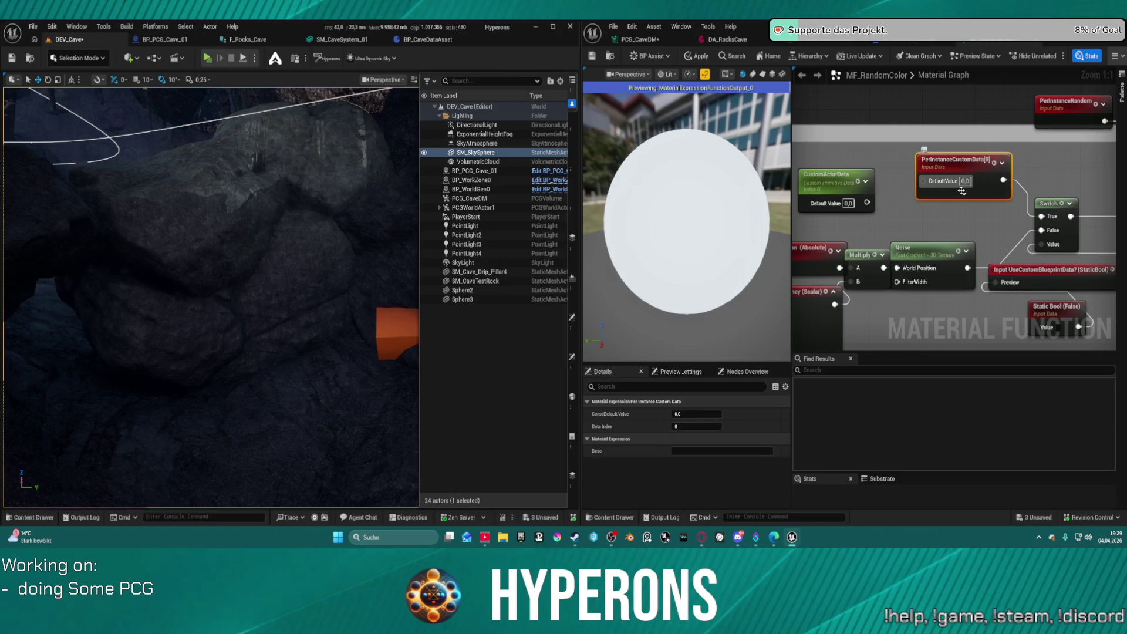
key("Delete")
left_click_drag(867, 202, 1041, 216)
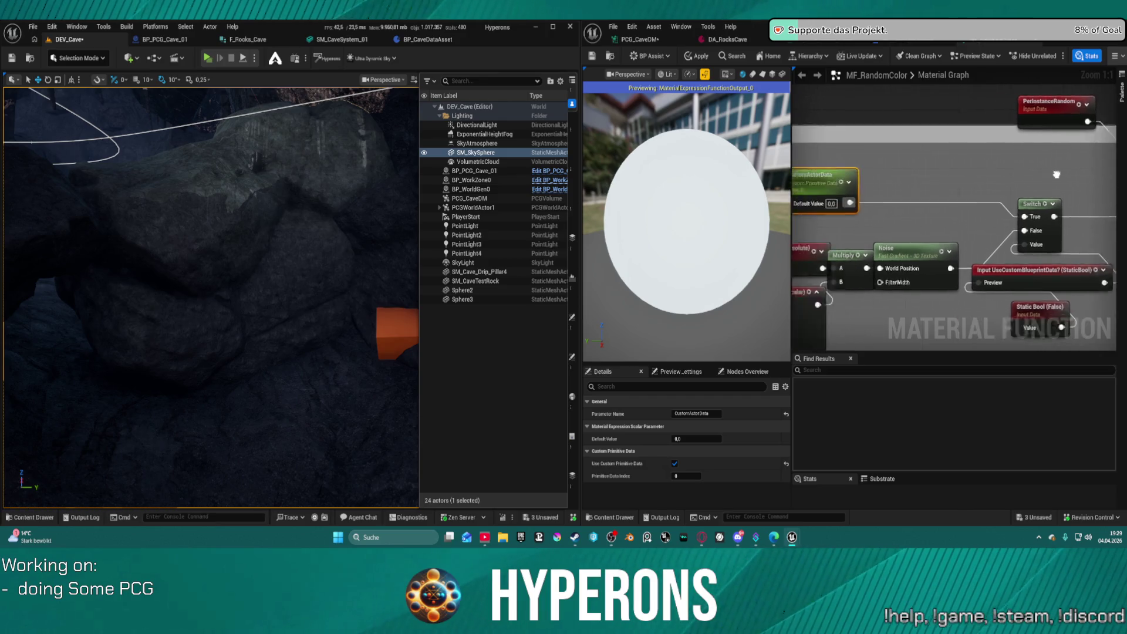
Tidy the graph by moving the PerInstanceRandom node lower, then return to PCG_CaveDM.
left_click_drag(1076, 176, 1115, 156)
mouse_move(1110, 246)
left_mouse_down()
mouse_move(946, 226)
mouse_move(807, 346)
mouse_move(941, 138)
left_mouse_up()
right_click(941, 137)
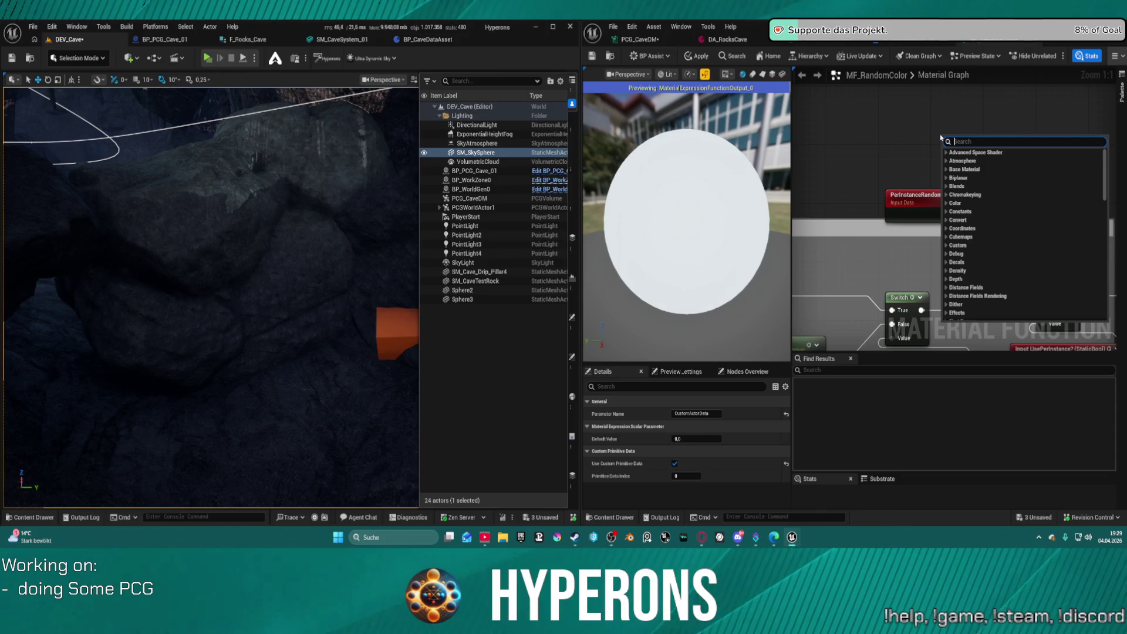
left_click(855, 168)
left_click_drag(1043, 149, 1014, 94)
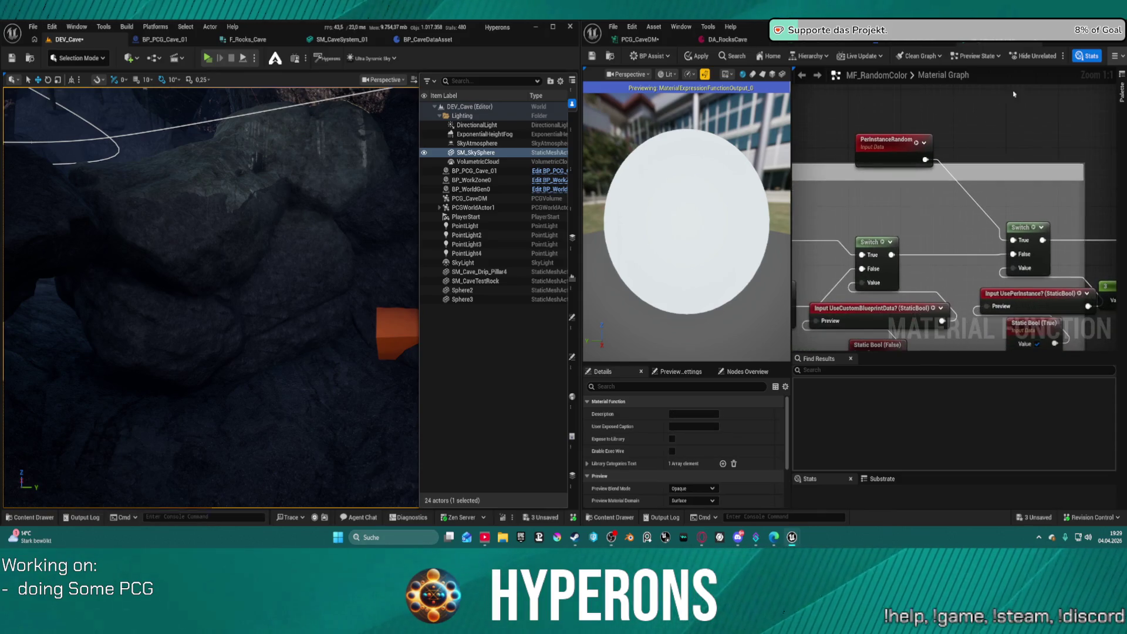
left_click_drag(888, 145, 907, 204)
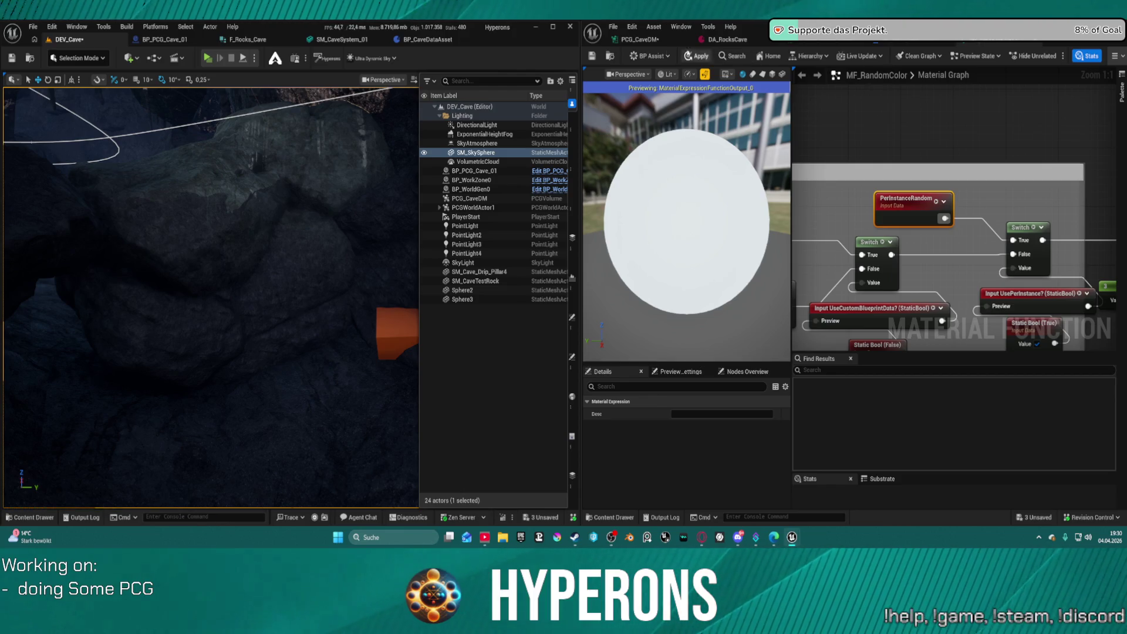
left_click(637, 40)
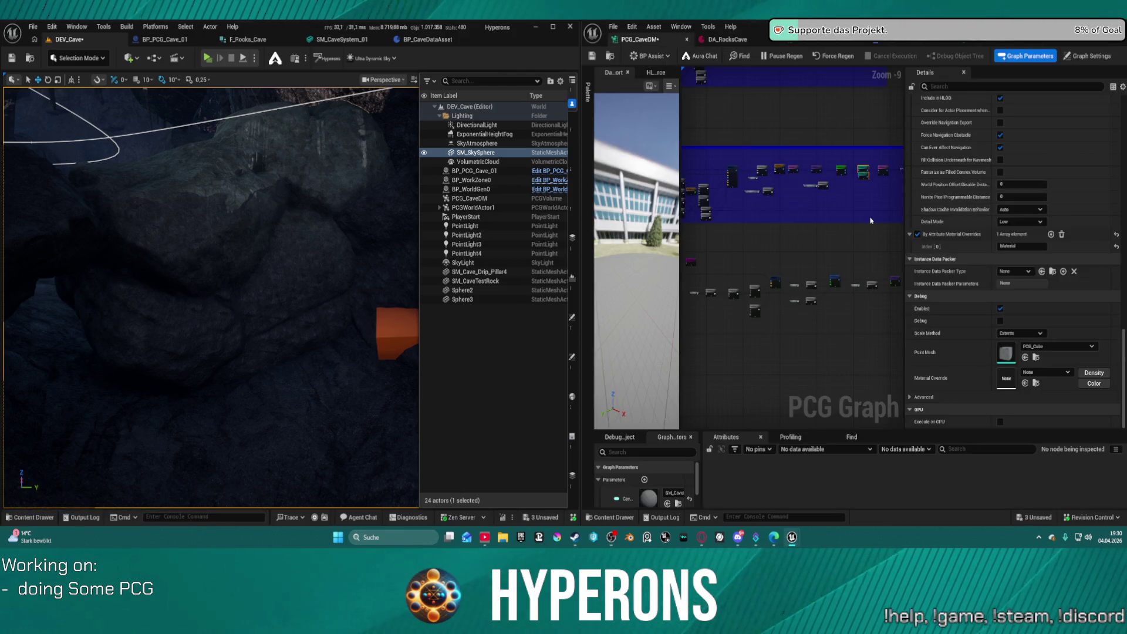
Filter the PCG node's Details to 'materia' and fly through the cave past the orange blocks.
scroll(1016, 141, "up", 2)
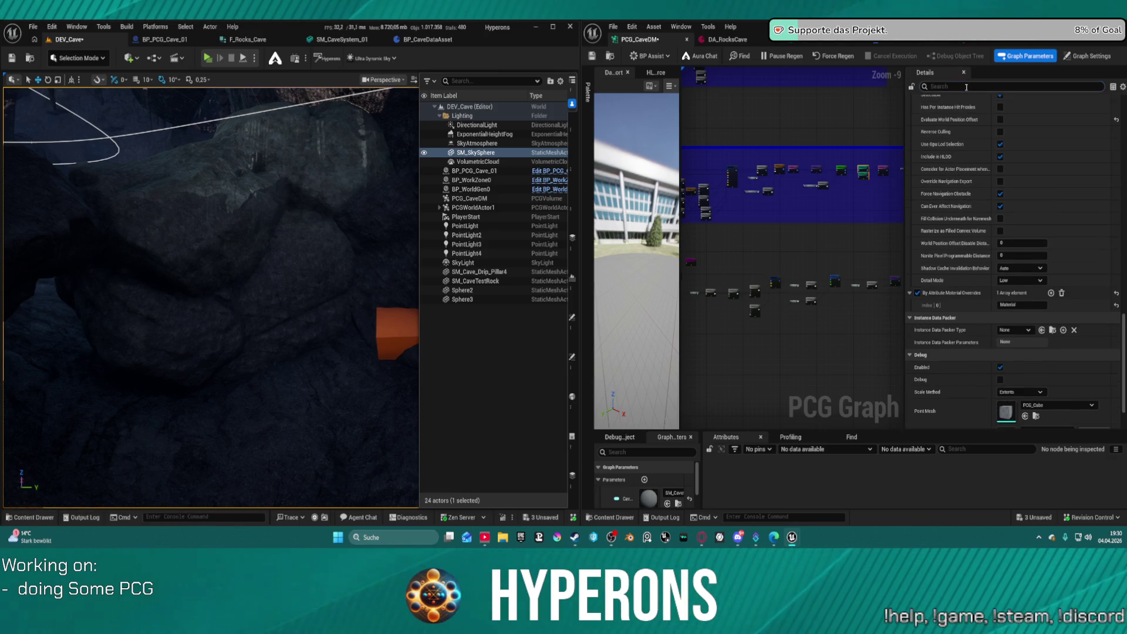
type("materia")
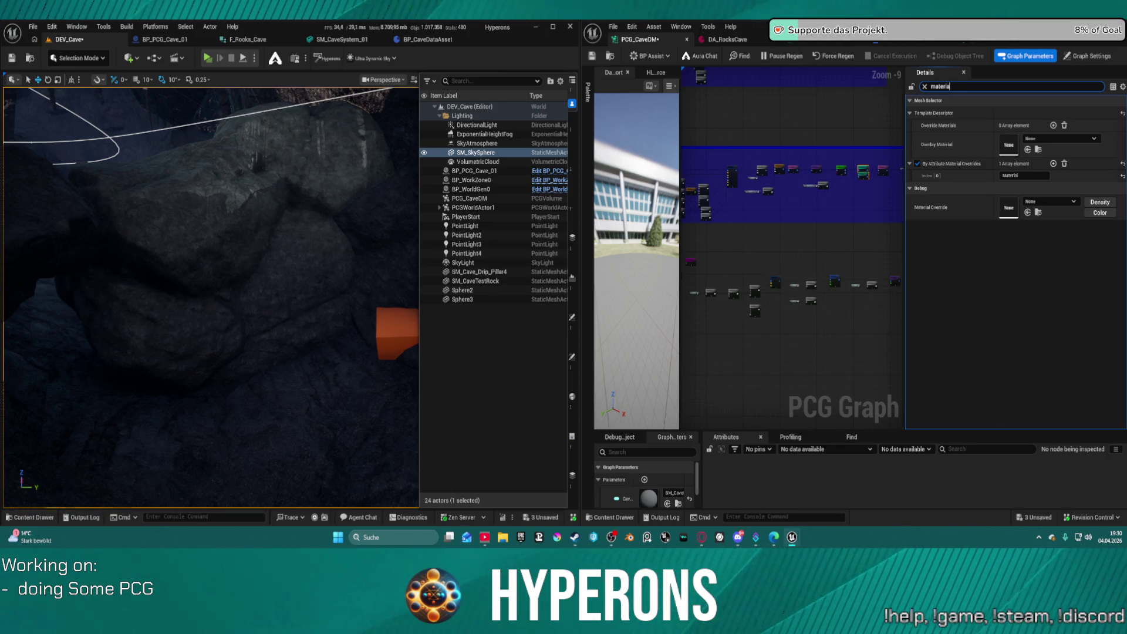
mouse_move(226, 188)
left_mouse_down()
mouse_move(188, 197)
mouse_move(220, 199)
mouse_move(226, 182)
mouse_move(197, 260)
left_mouse_up()
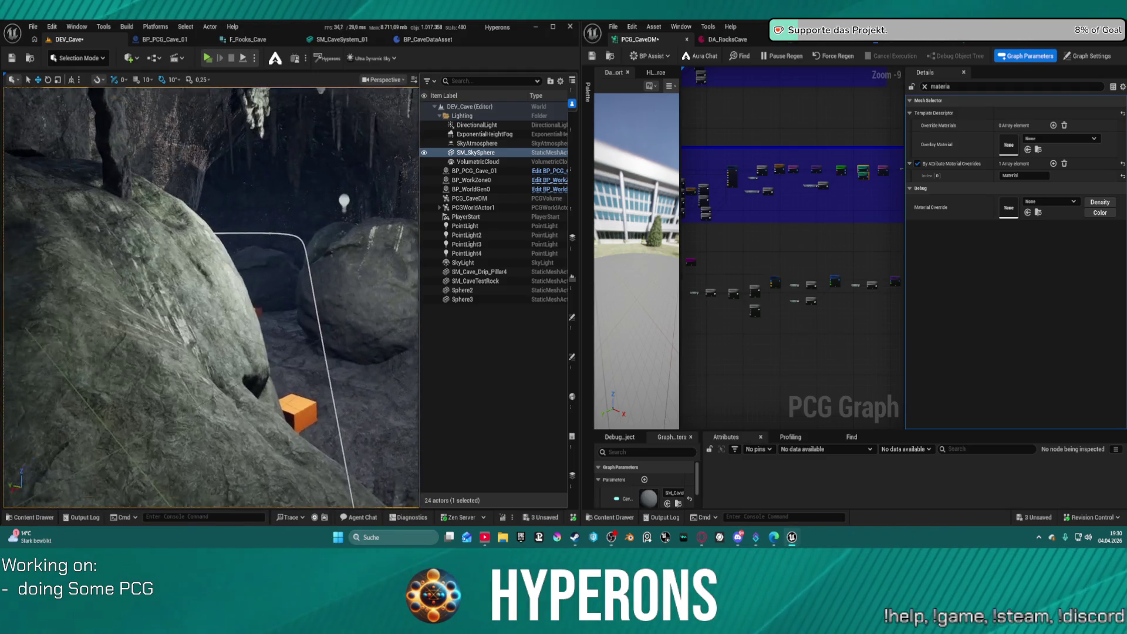
left_click_drag(198, 260, 220, 242)
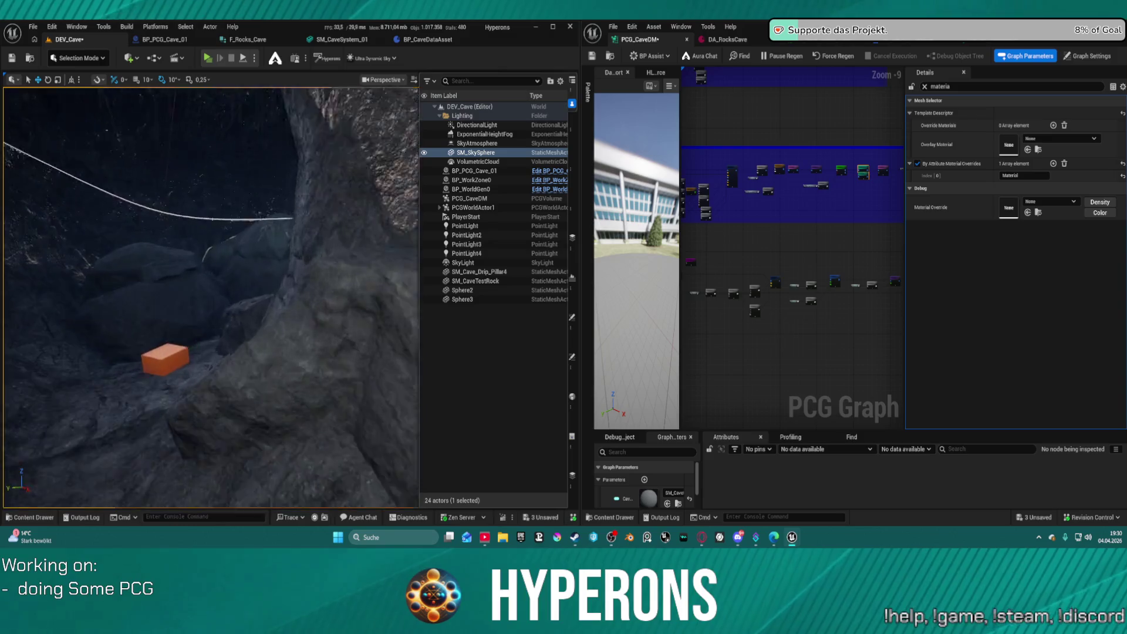
mouse_move(220, 242)
left_mouse_down()
mouse_move(235, 230)
mouse_move(307, 307)
left_mouse_up()
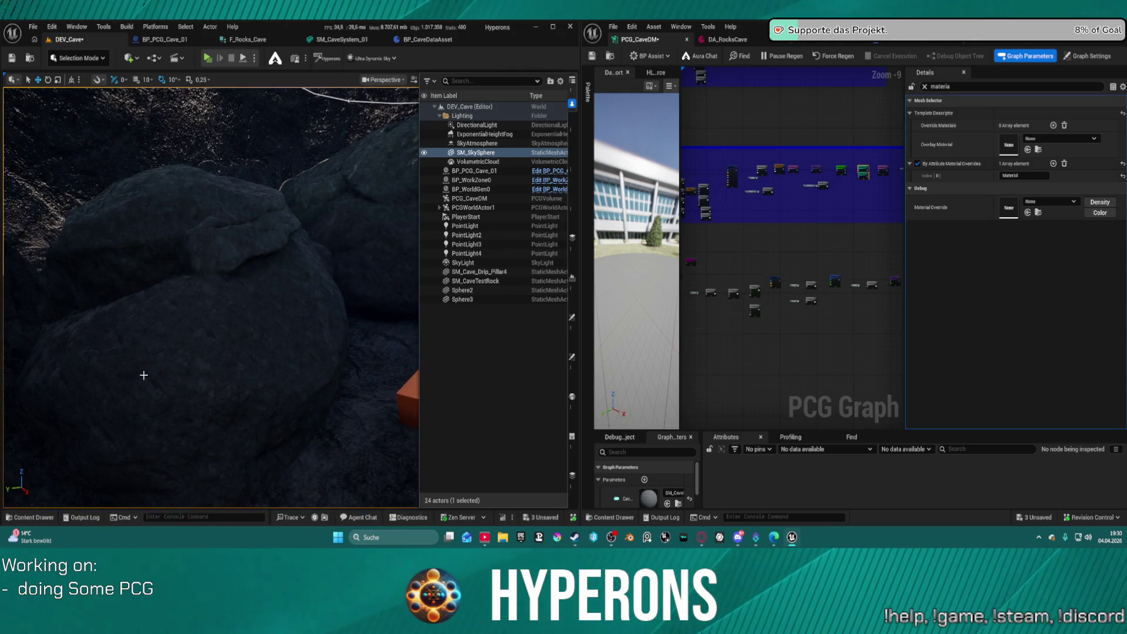
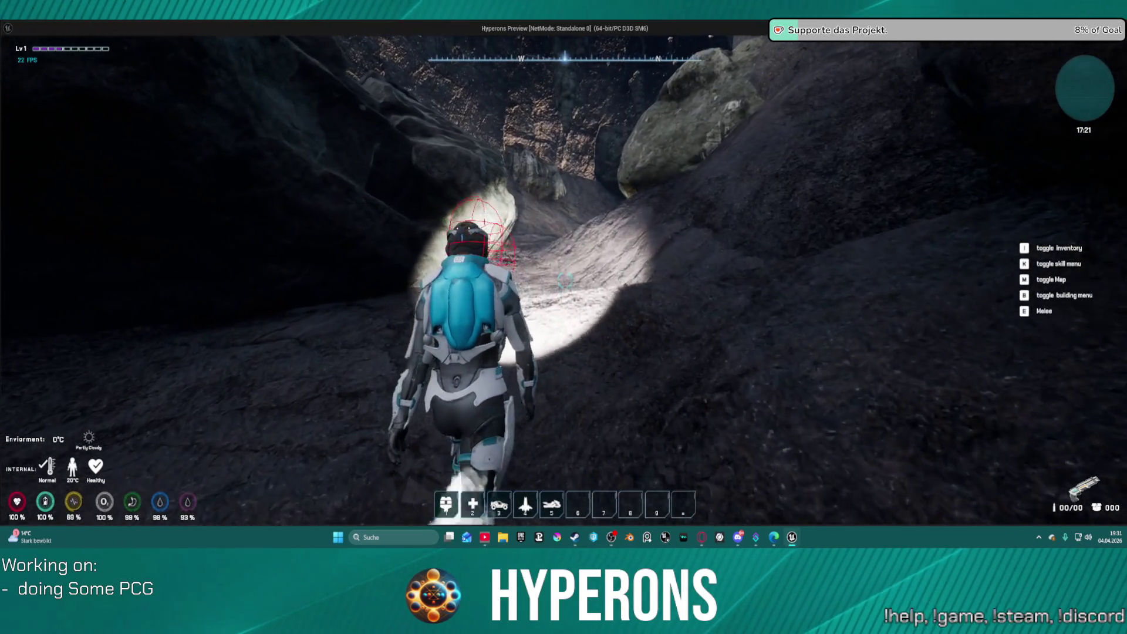
Run the character past the orange crates, jump up the cave slope, and enter the darker passage.
key("w")
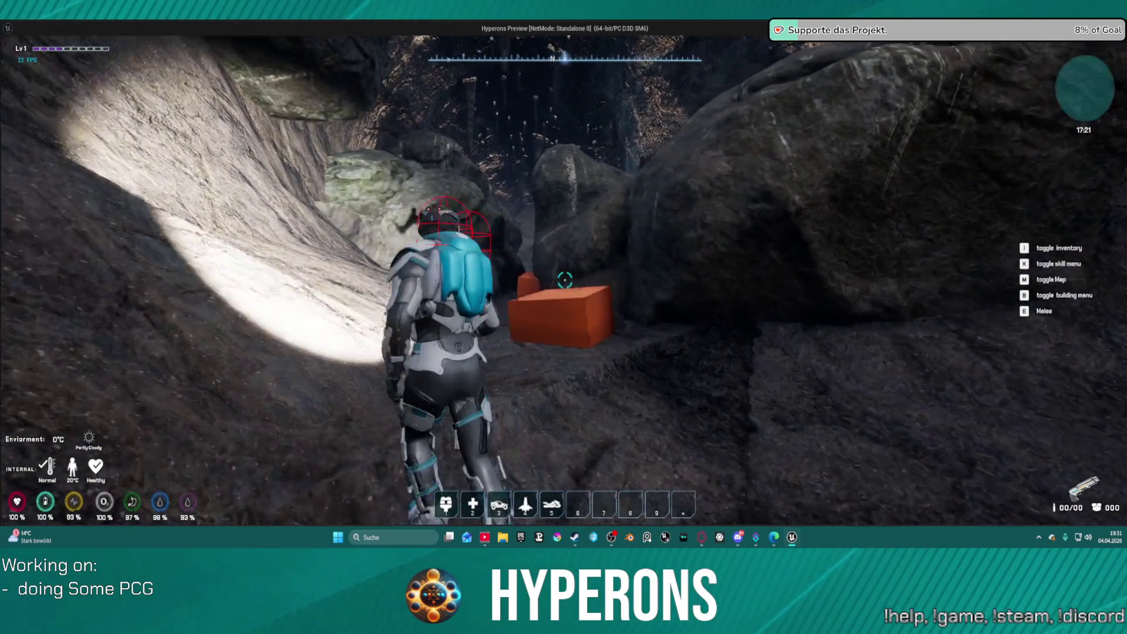
key("w")
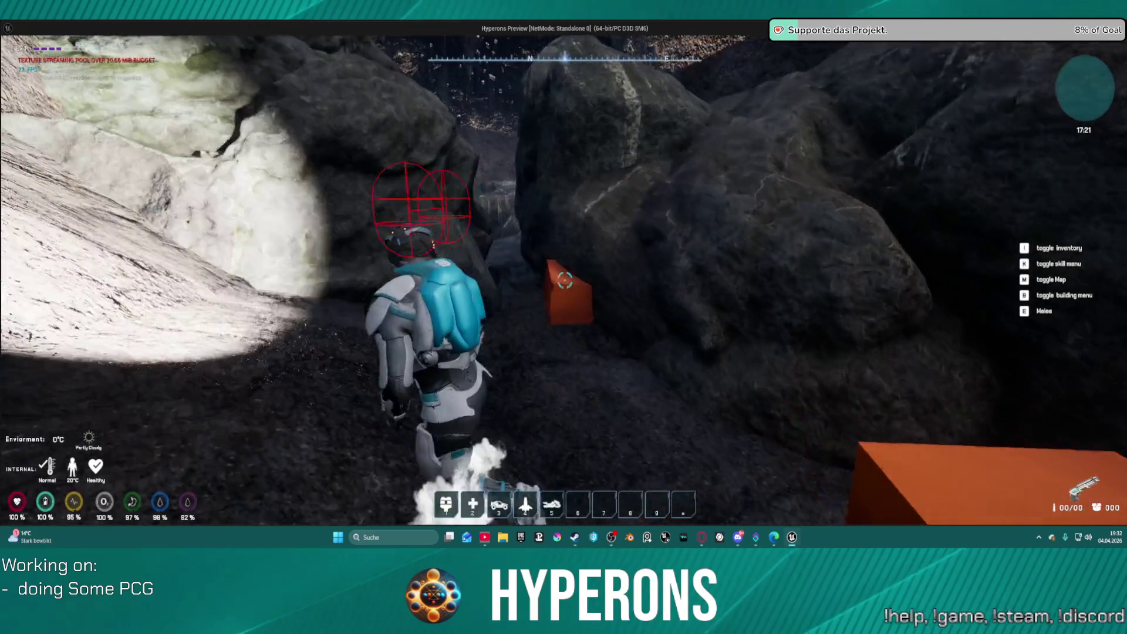
key("w")
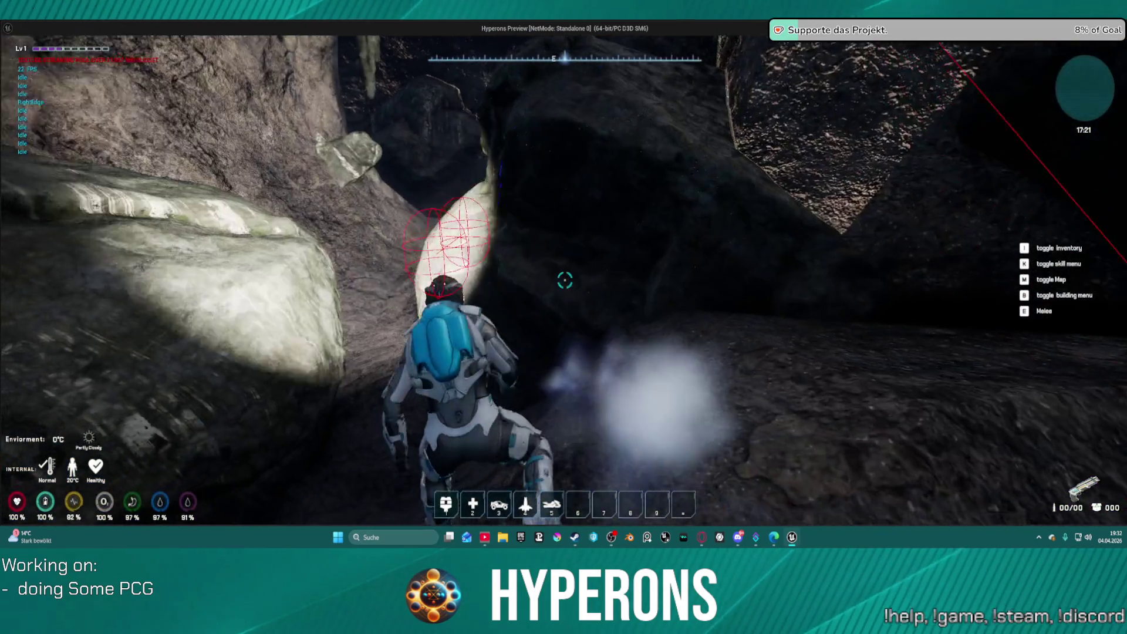
key("w")
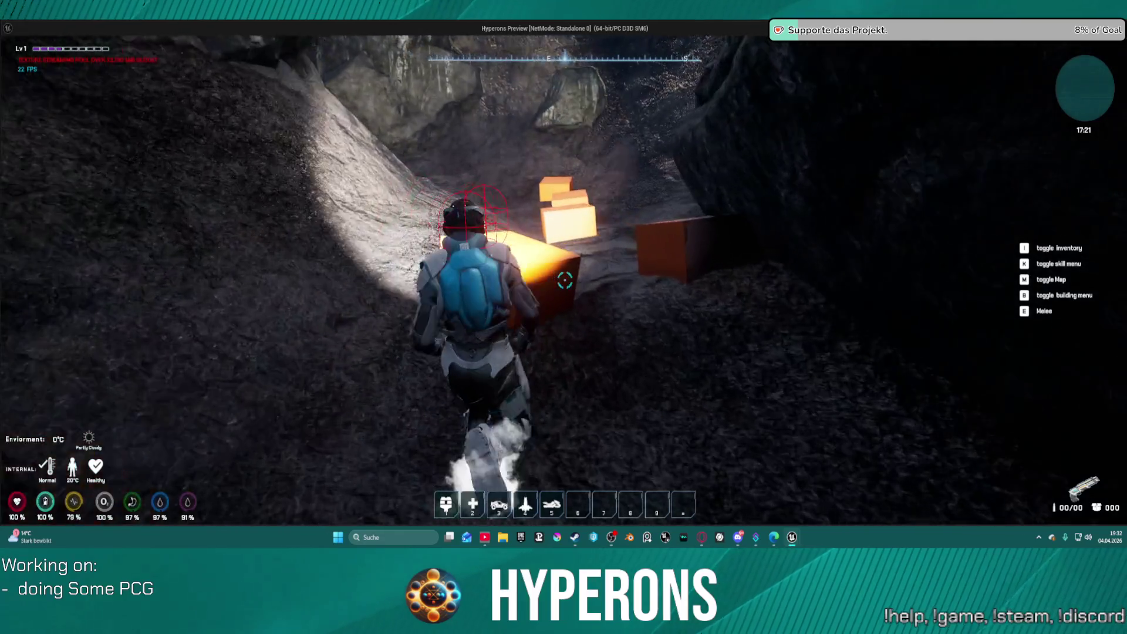
key("w")
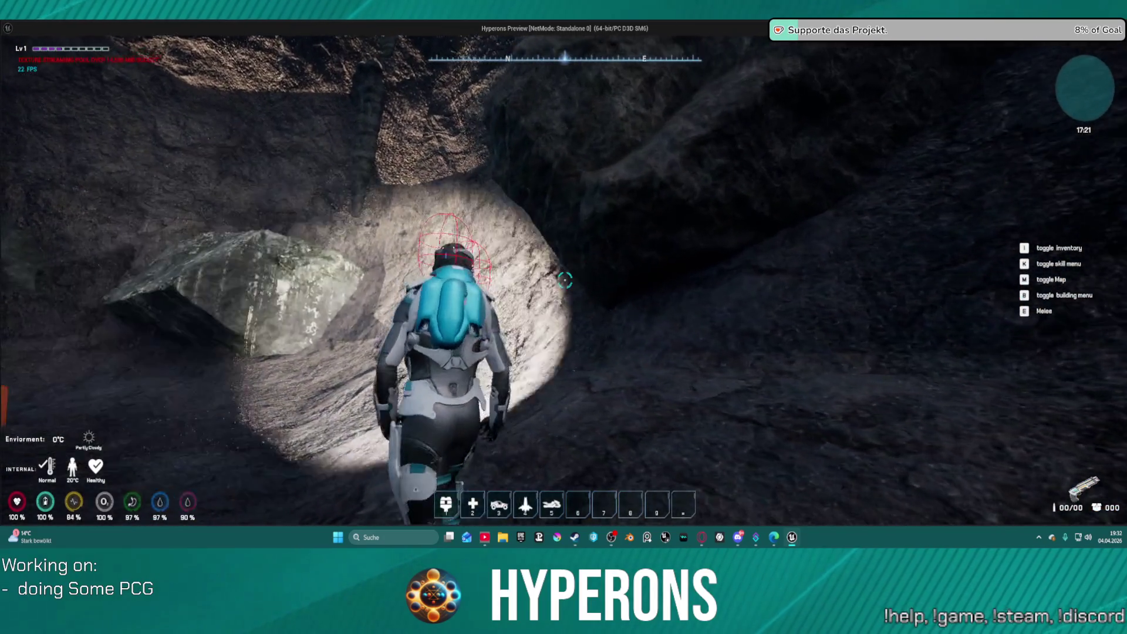
key("w")
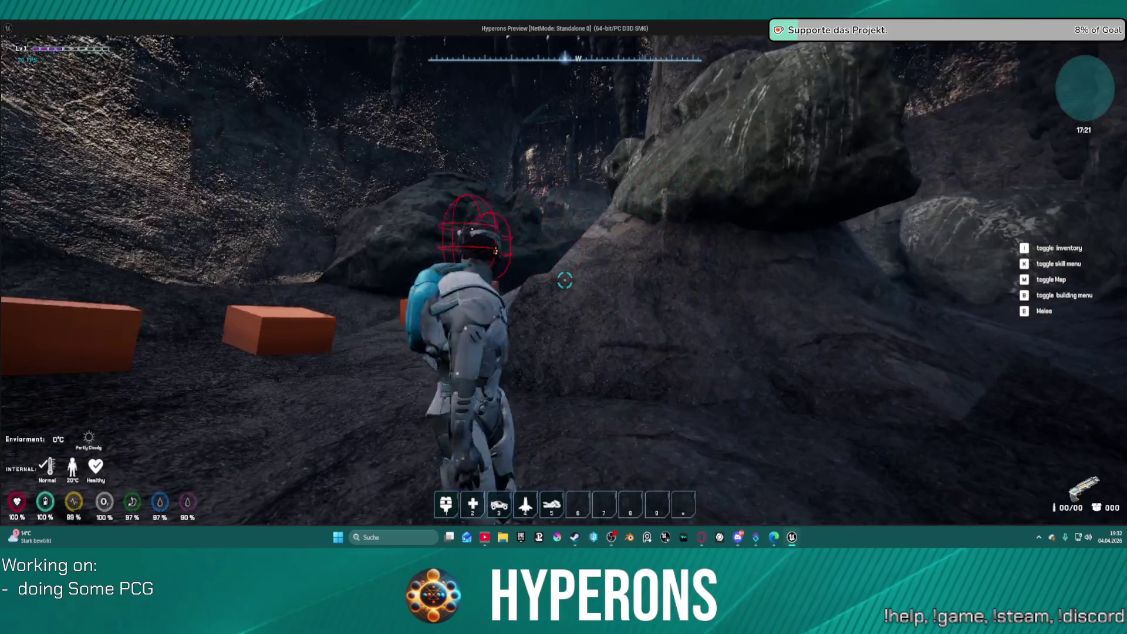
key("w")
key("space")
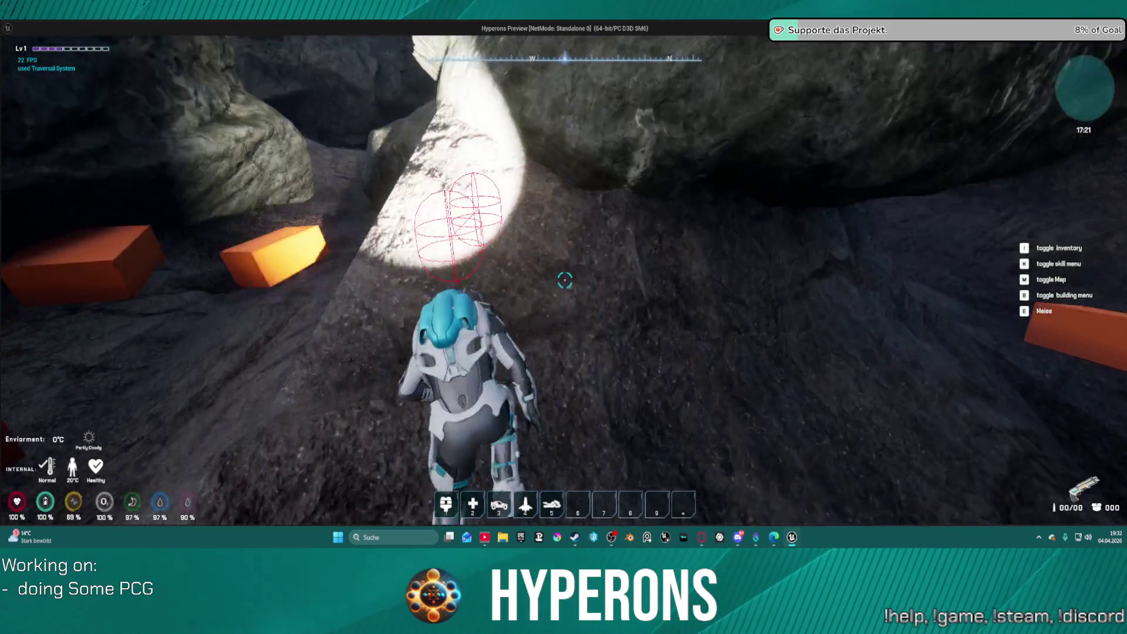
key("w")
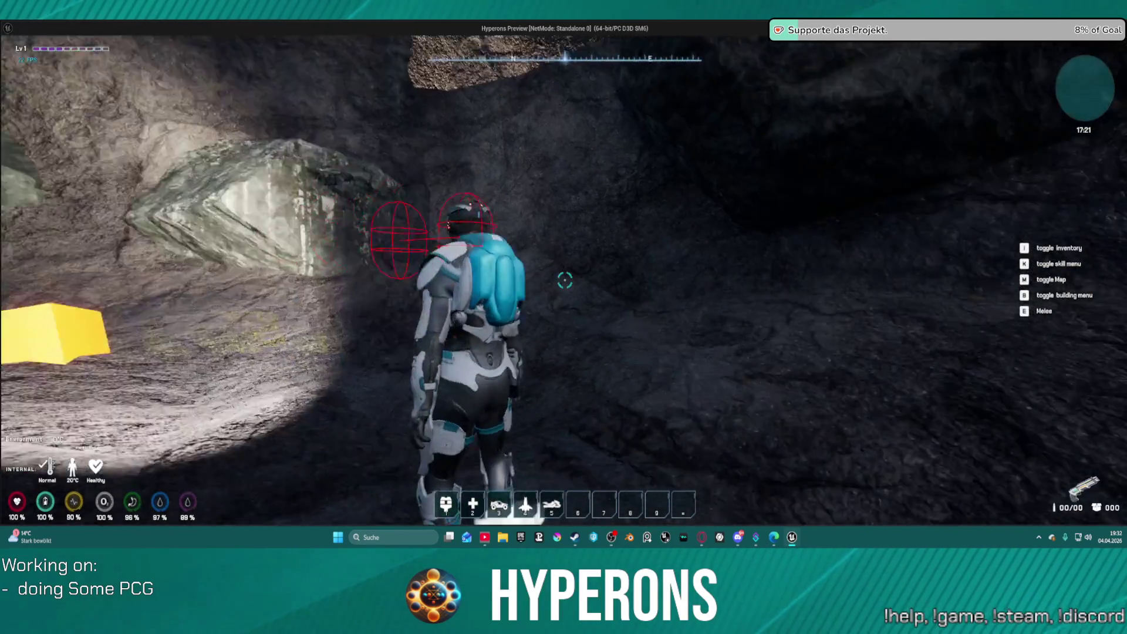
key("w")
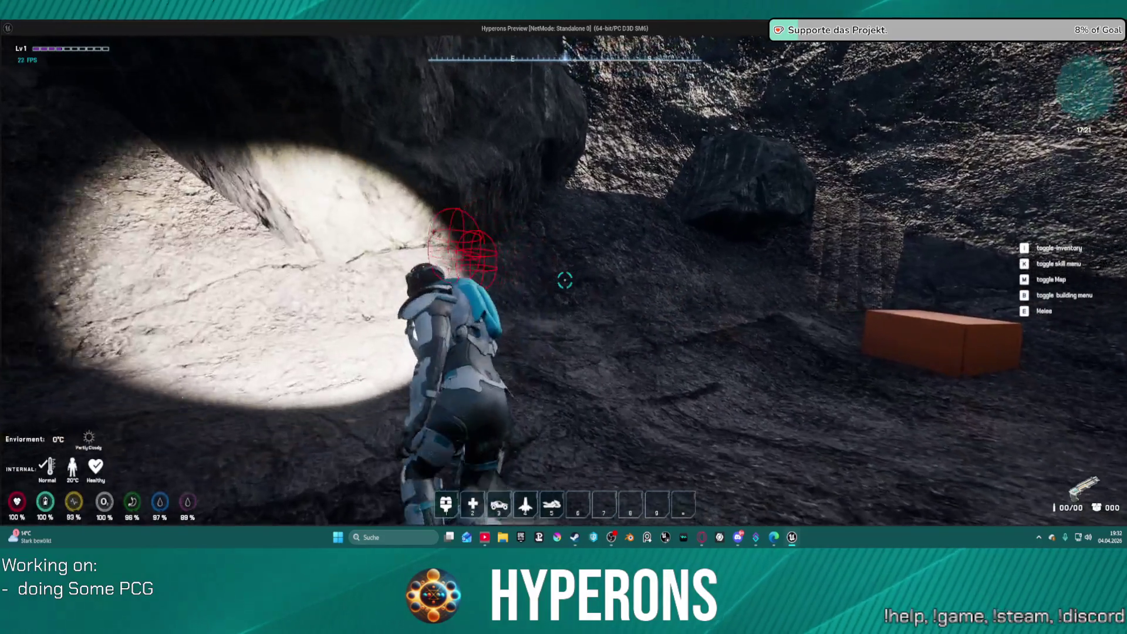
key("w")
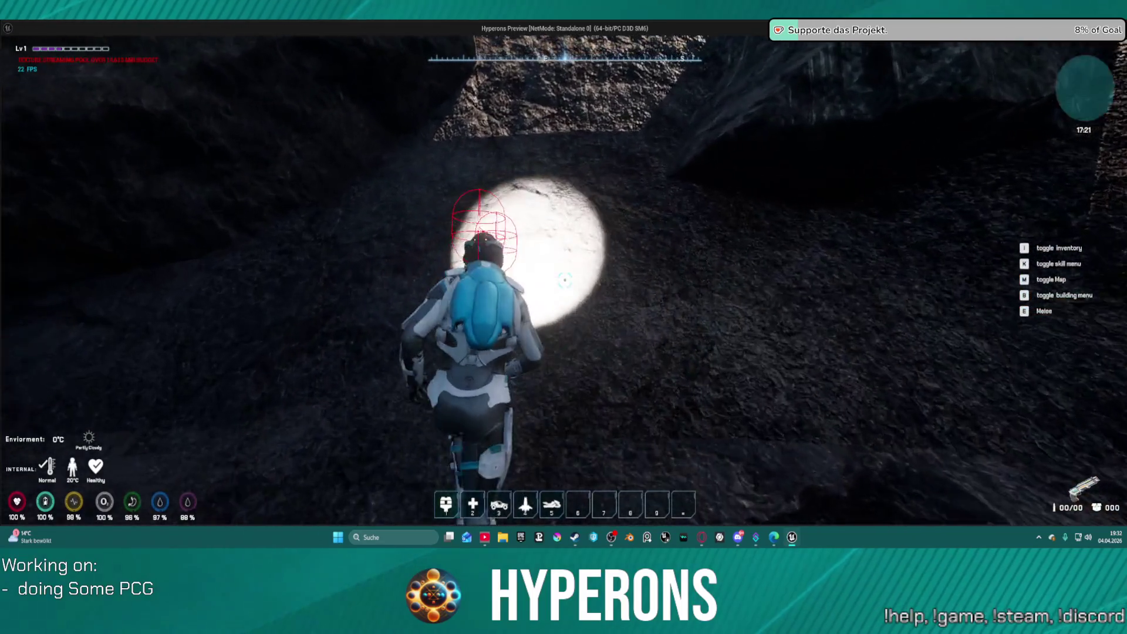
Walk past the large rock and up to the orange crate, then continue past it.
key("w")
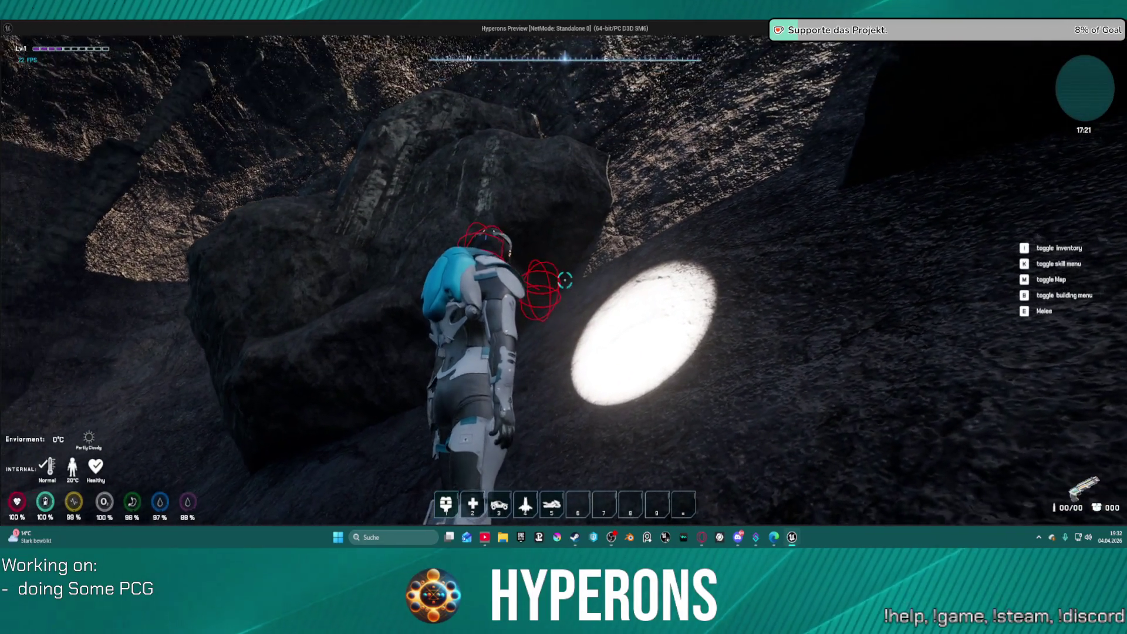
key("w")
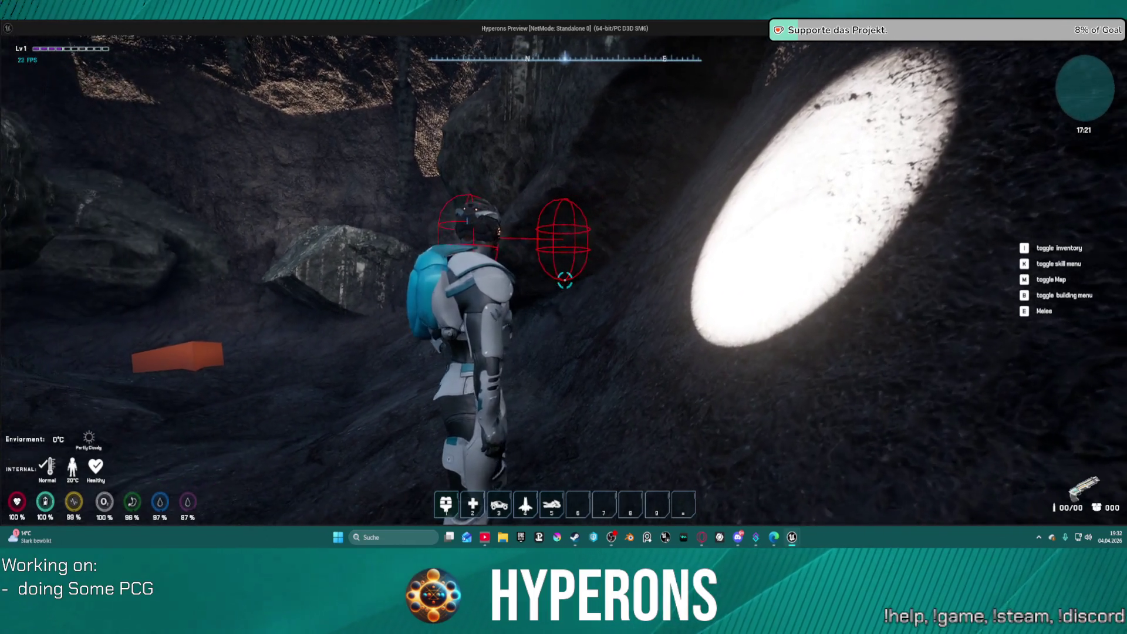
key("w")
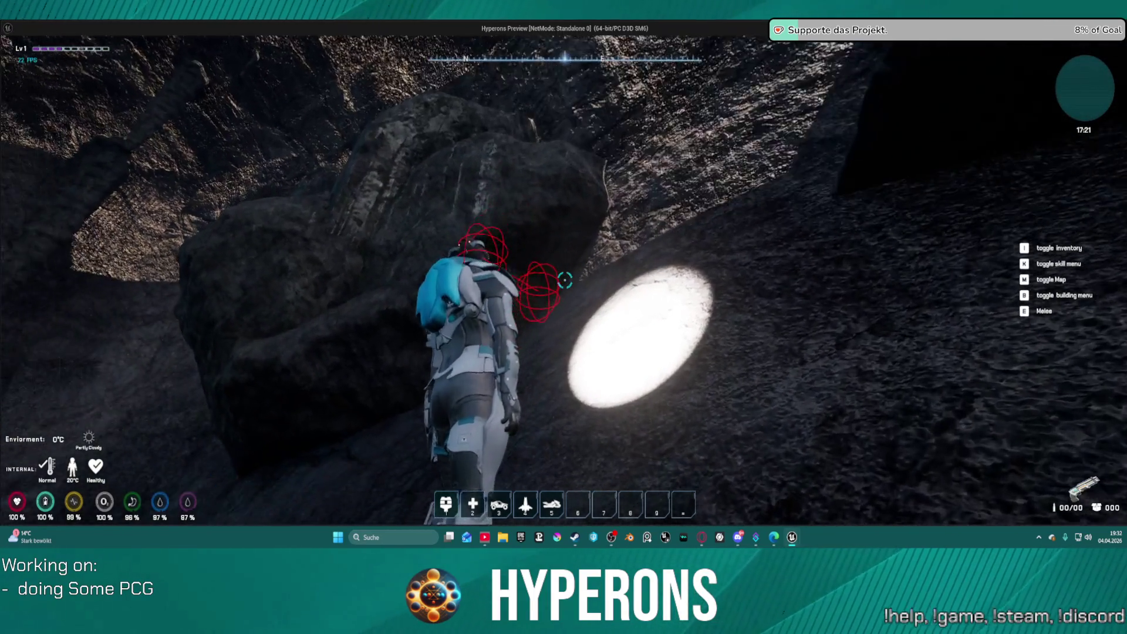
key("w")
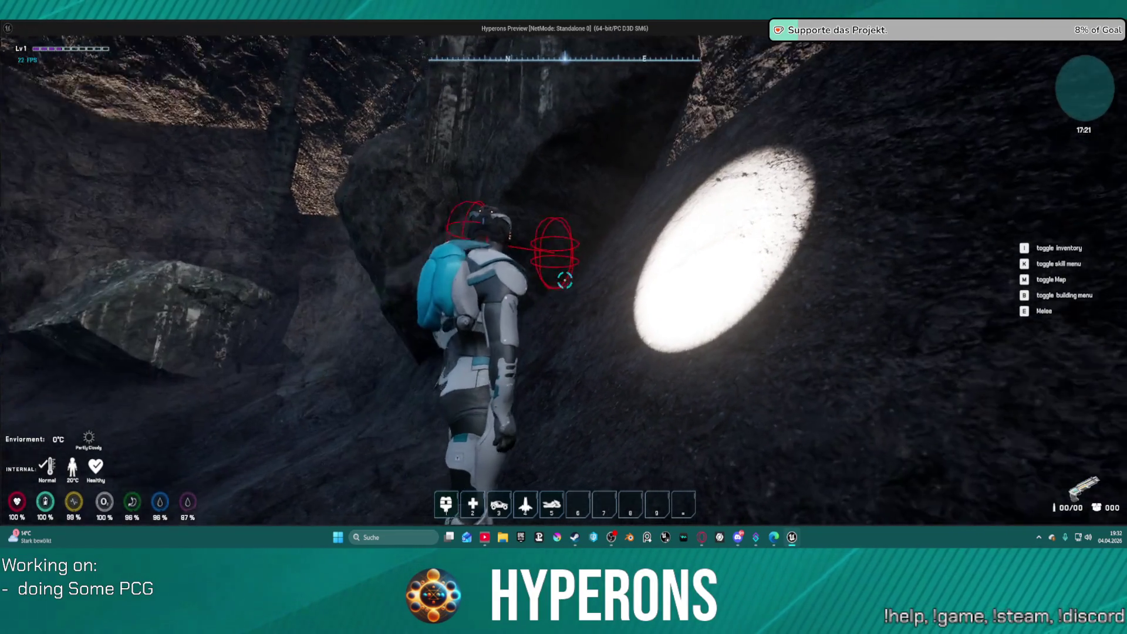
key("w")
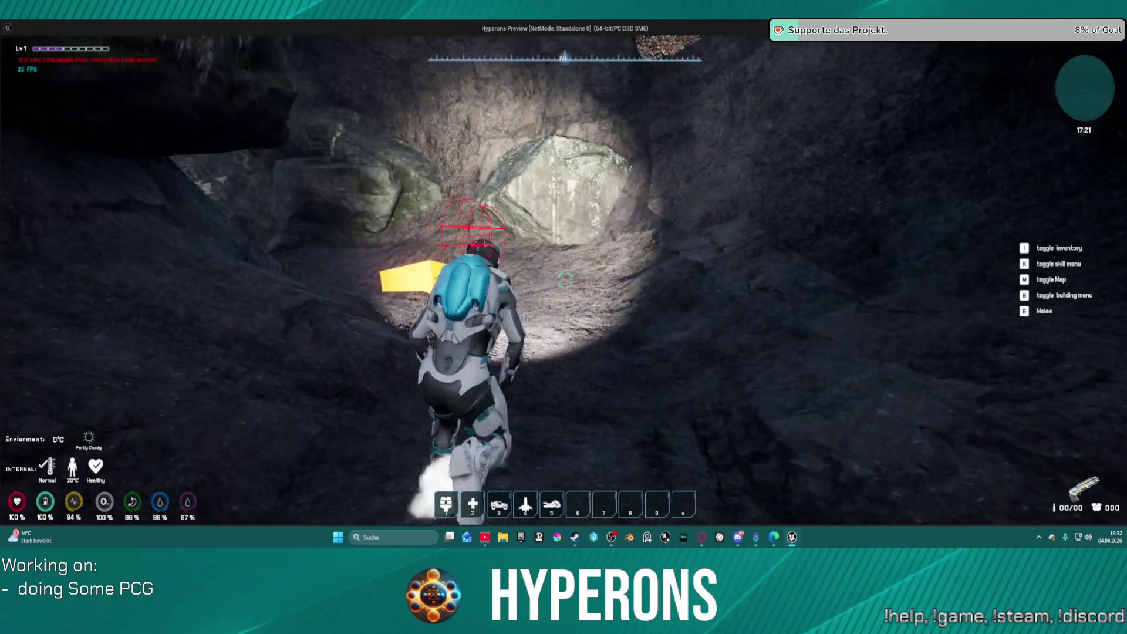
key("w")
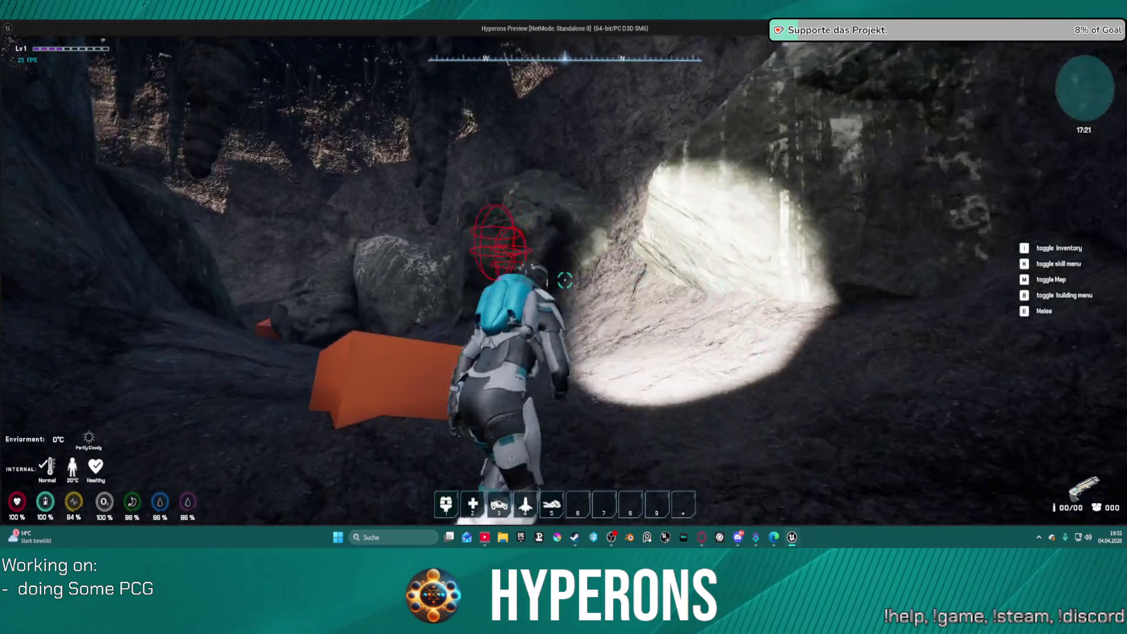
key("w")
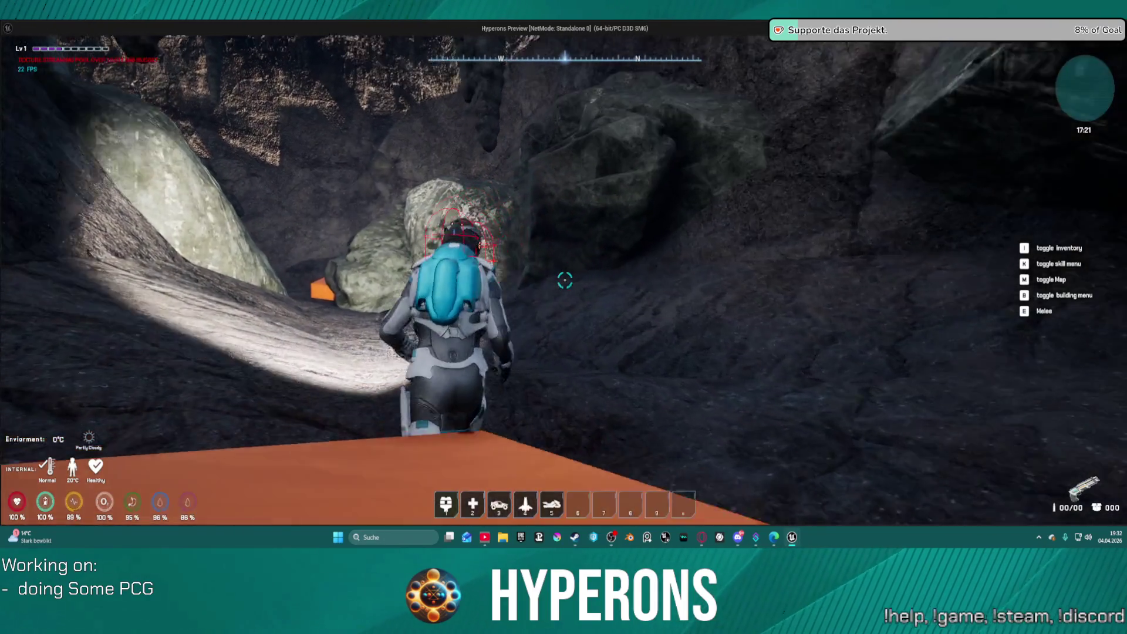
key("w")
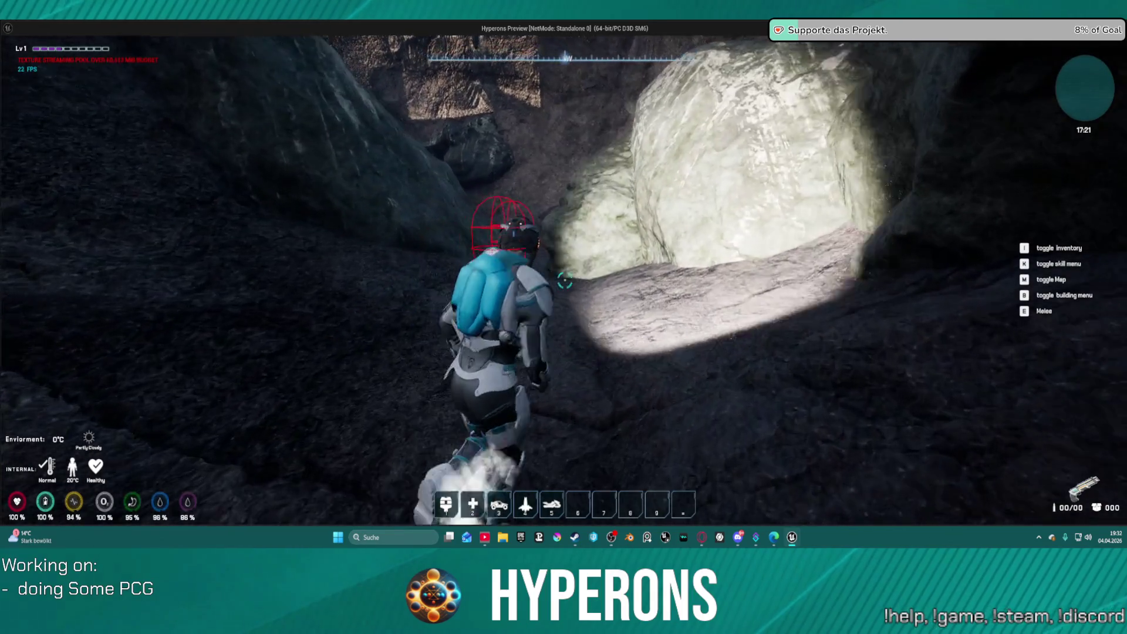
Climb the rocks through the tunnel to the next passage, then exit the preview.
key("w")
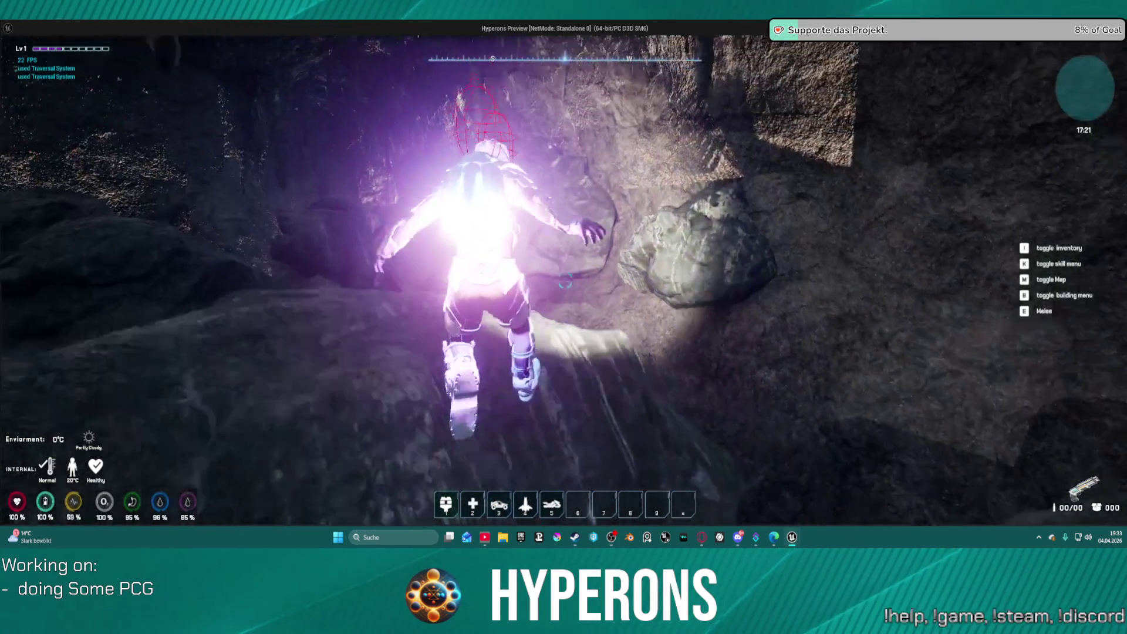
key("w")
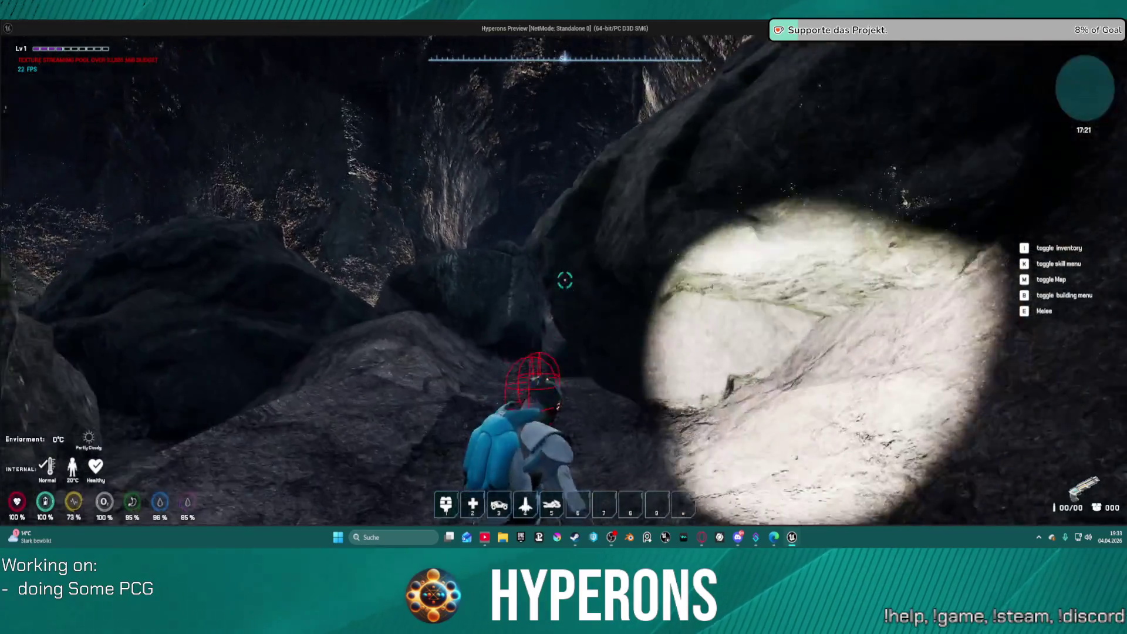
key("w")
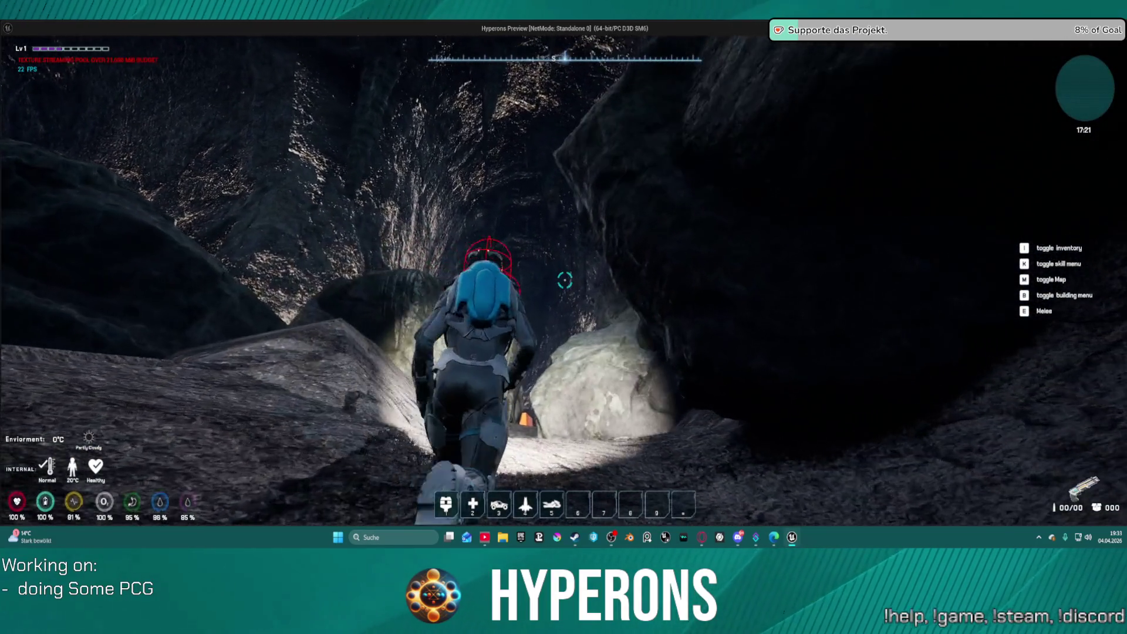
key("w")
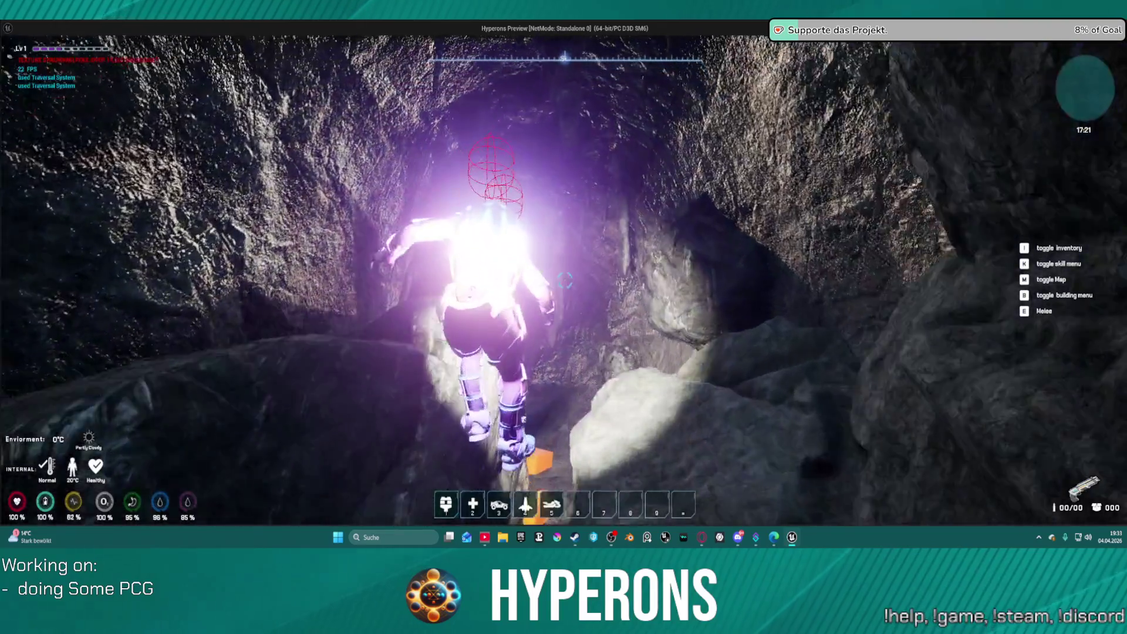
key("w")
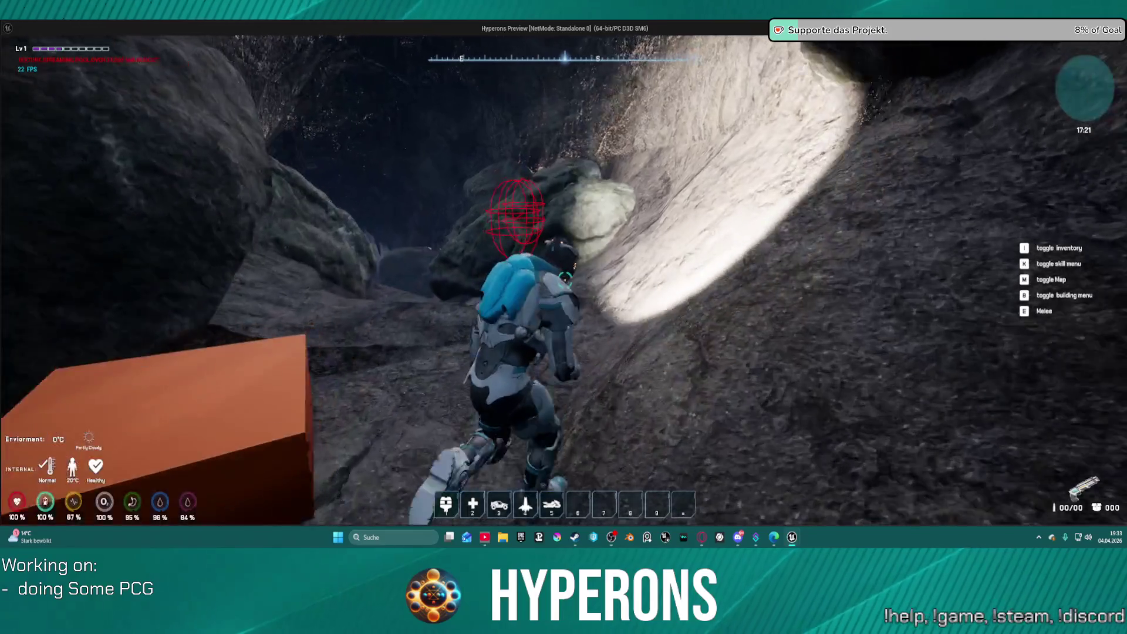
key("Escape")
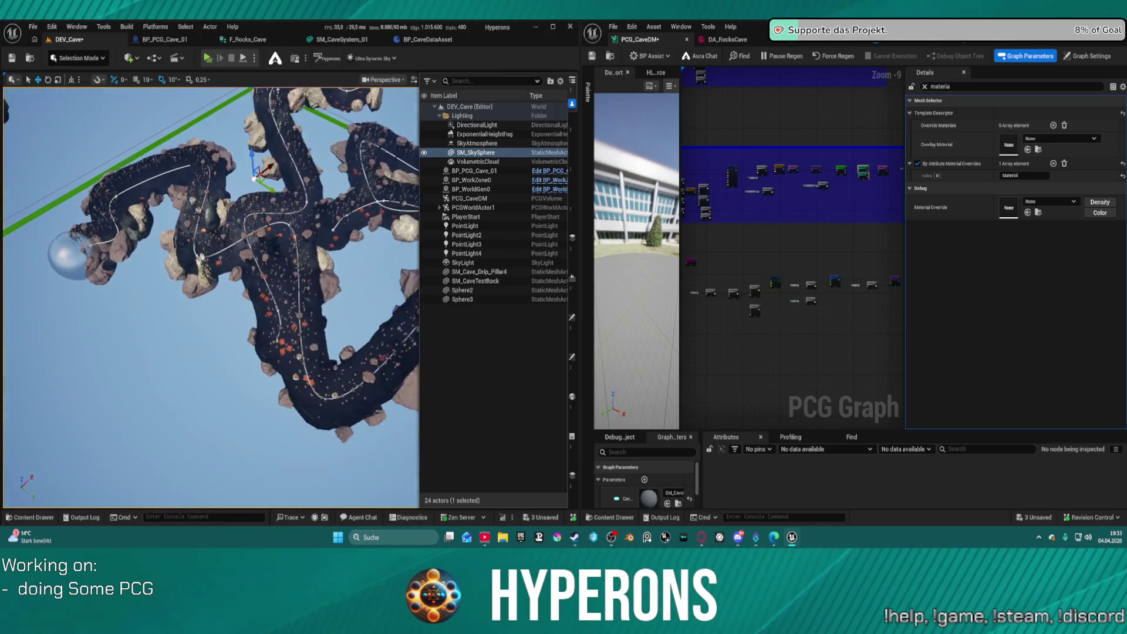
Select BP_PCG_Cave_01 and drag the spline's right end point downward to bend the tunnel.
scroll(212, 296, "up", 10)
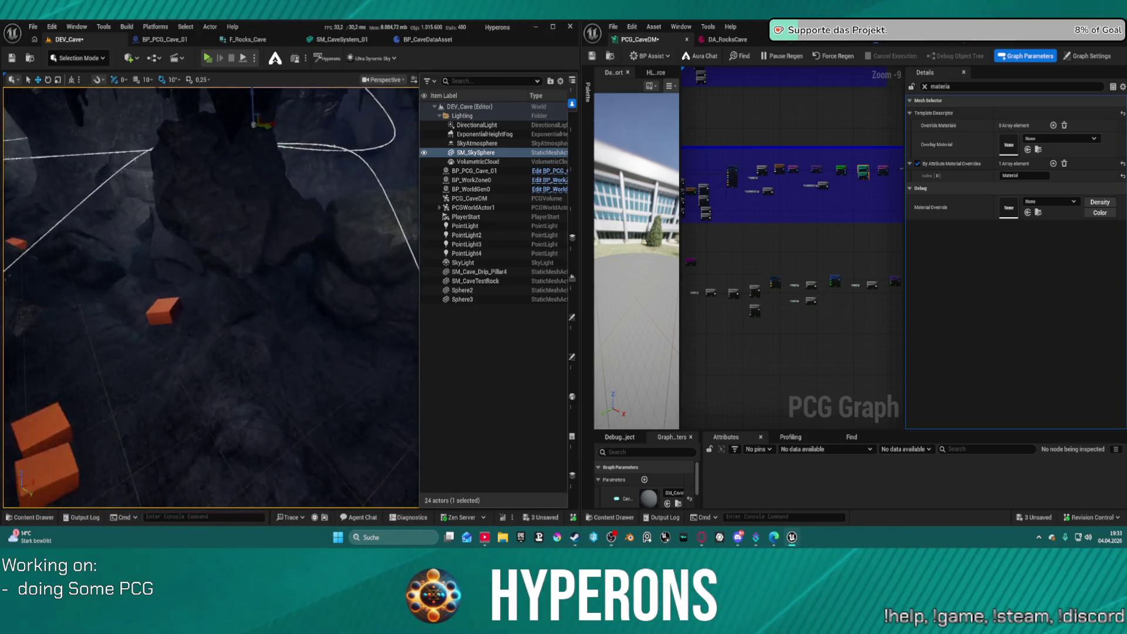
scroll(211, 297, "down", 10)
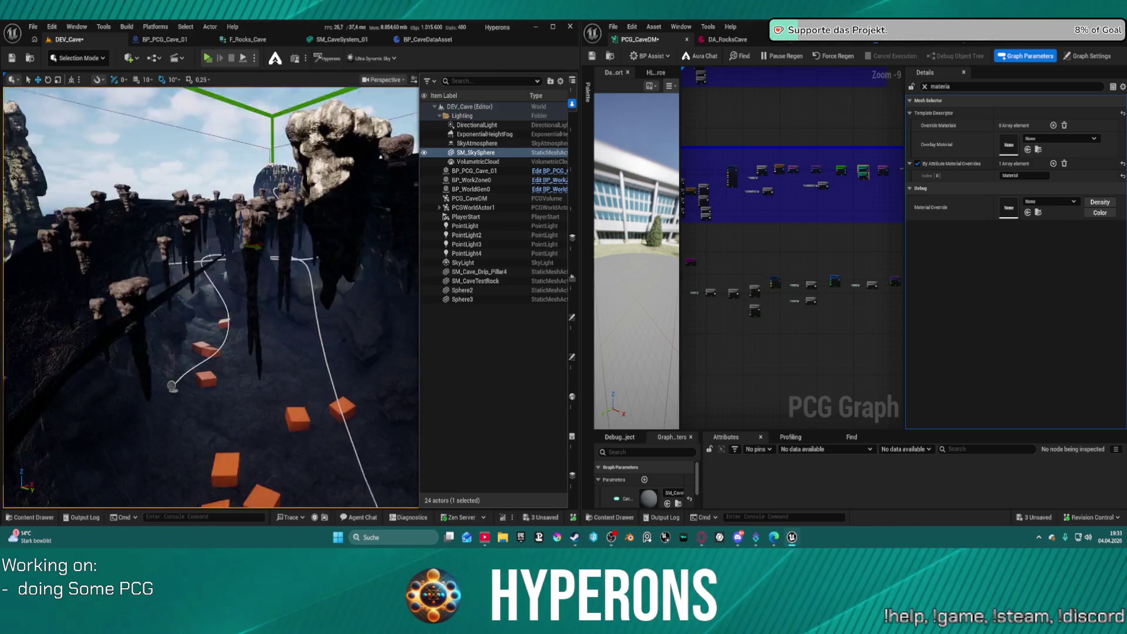
scroll(211, 297, "down", 5)
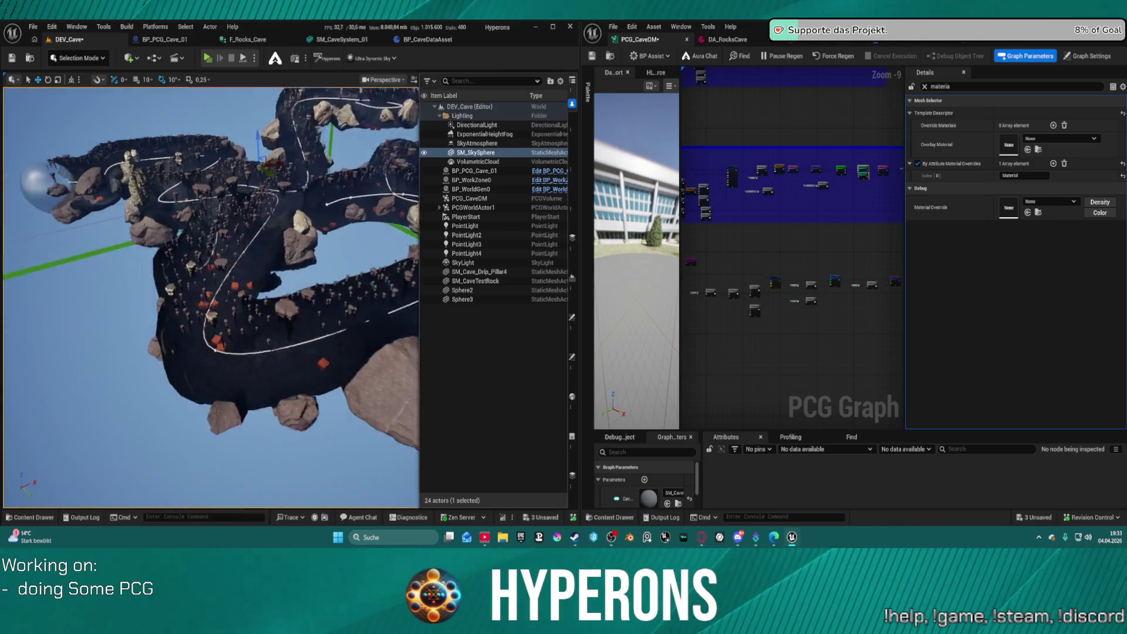
mouse_move(297, 302)
left_mouse_down()
mouse_move(276, 329)
mouse_move(297, 303)
left_mouse_up()
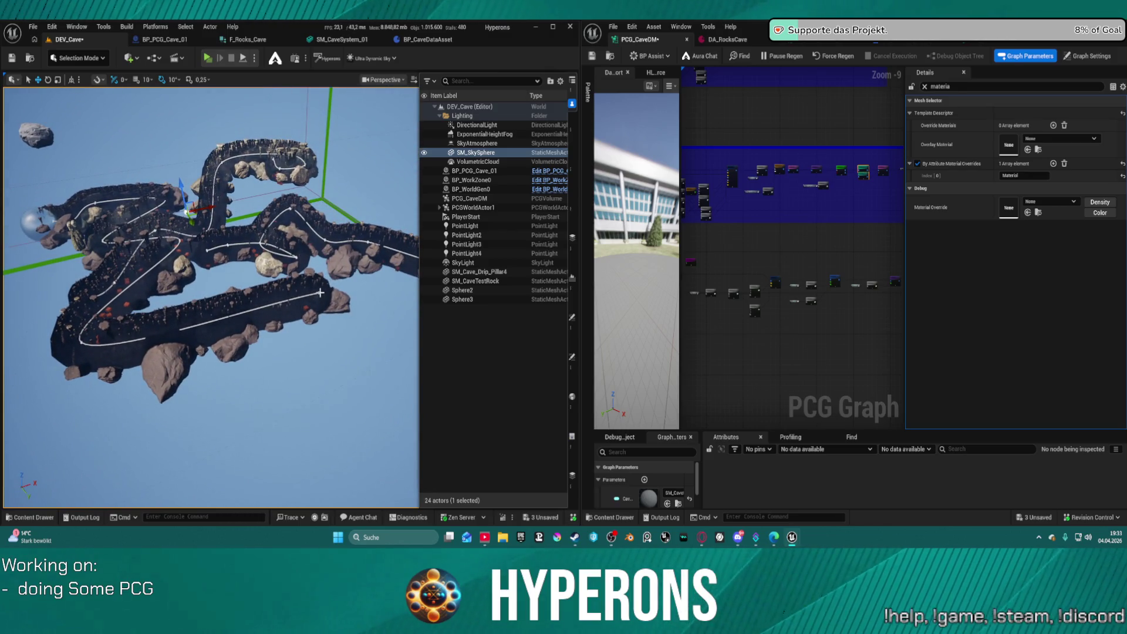
left_click(320, 292)
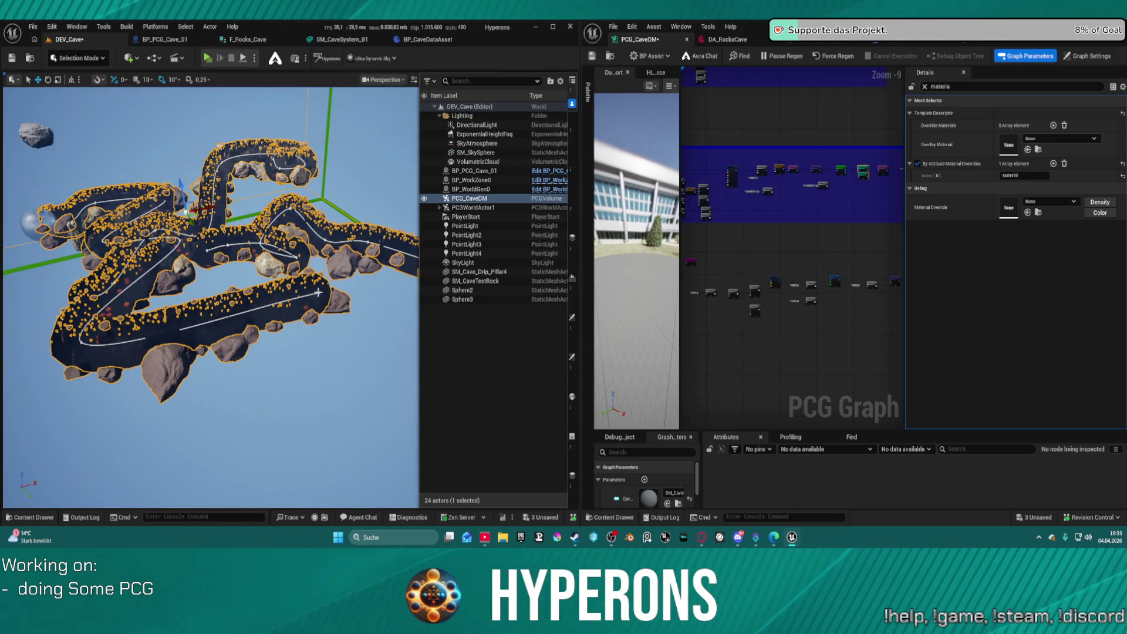
left_click(318, 292)
left_click(319, 292)
left_click_drag(327, 297, 332, 316)
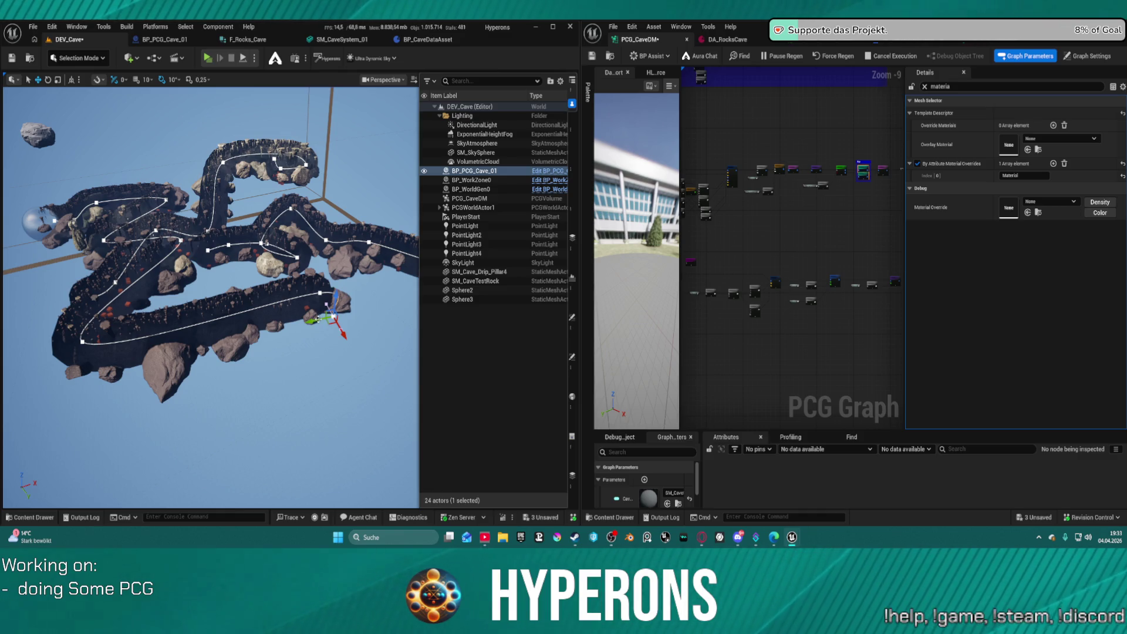
Alt-drag a new spline point toward the lower left and save to regenerate the cave.
left_click(333, 317)
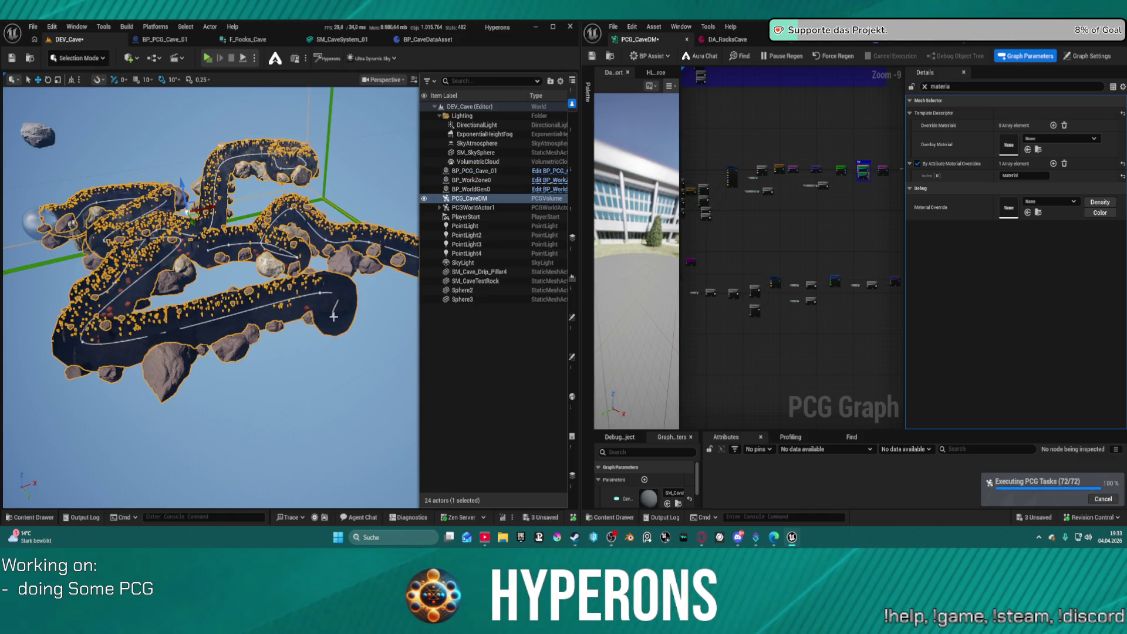
left_click(333, 317)
left_click_drag(333, 317, 90, 372)
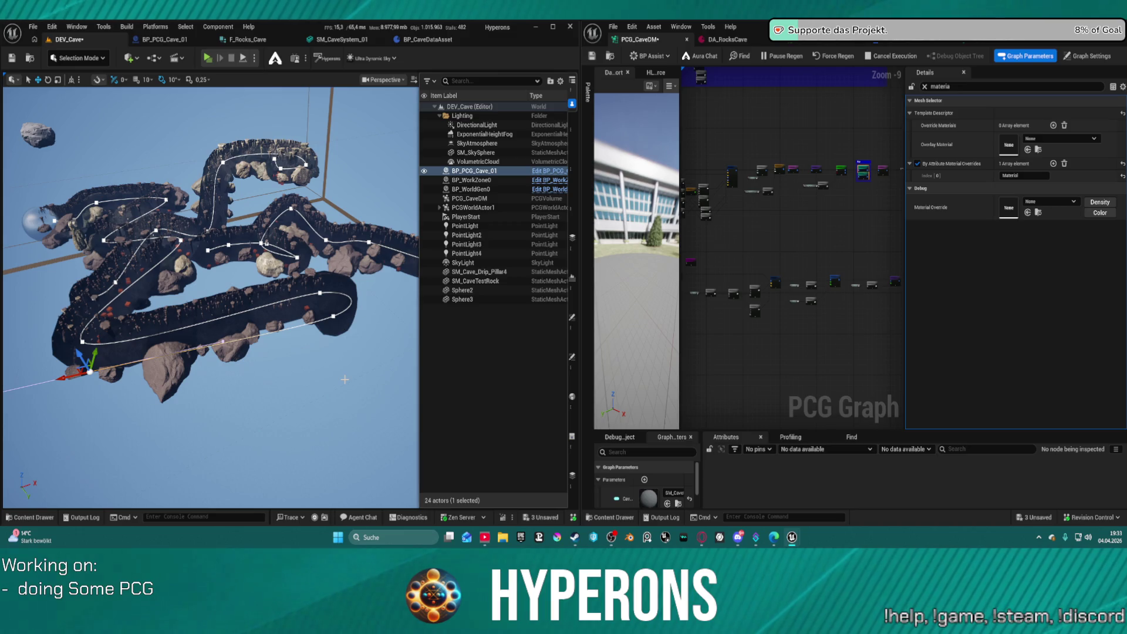
key("ctrl+s")
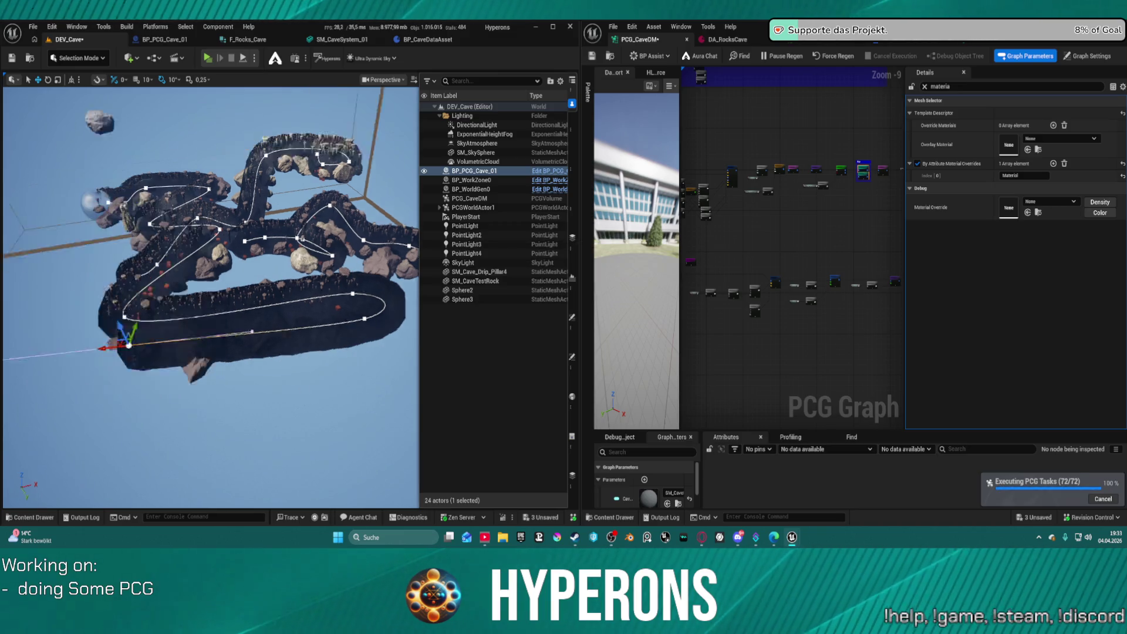
Fly the viewport into the cave tunnel and frame the spline and rocks.
key("w")
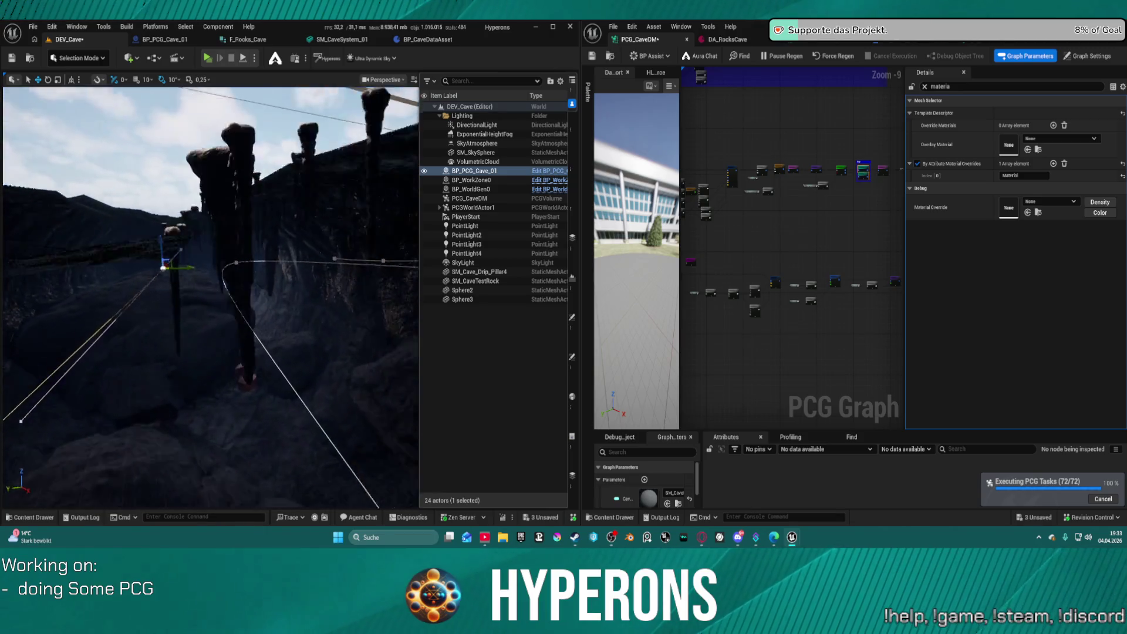
key("w")
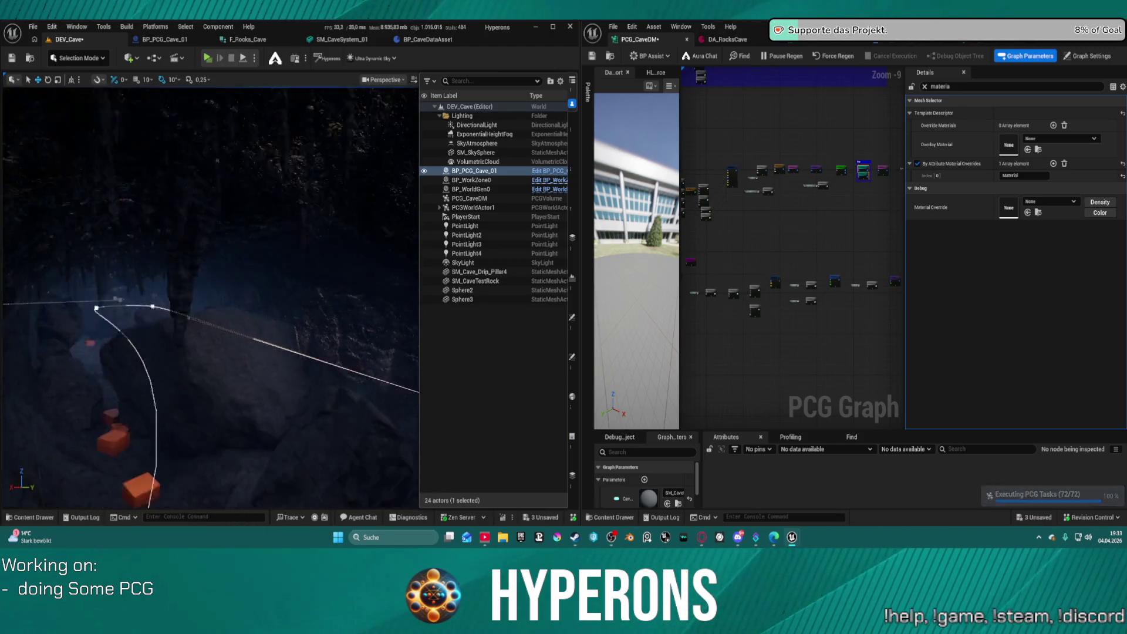
key("w")
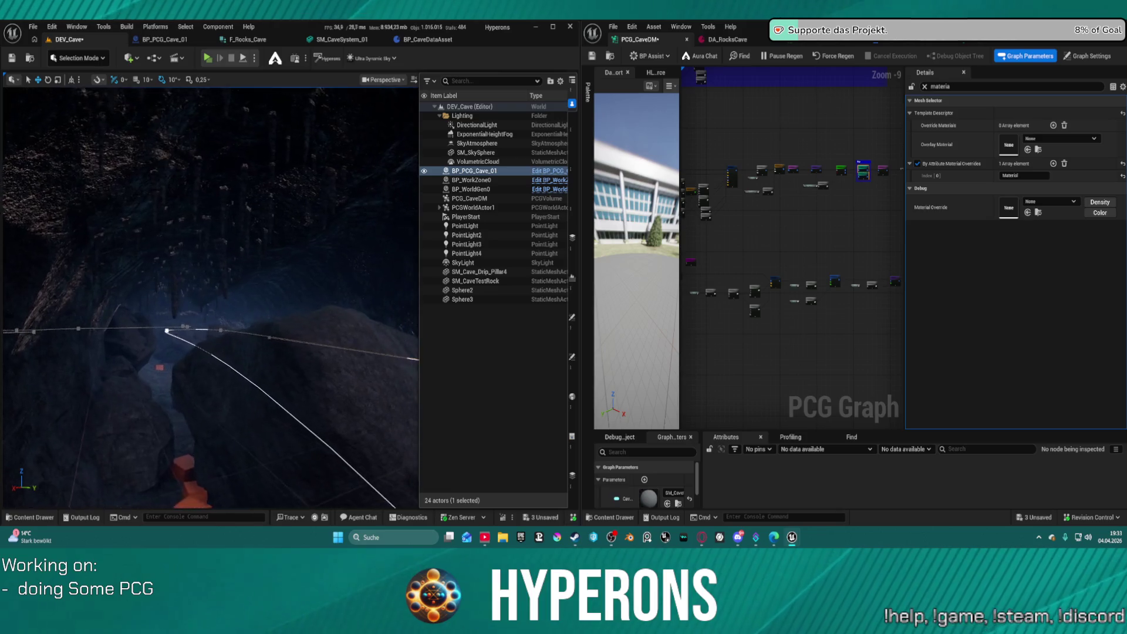
key("s")
key("w")
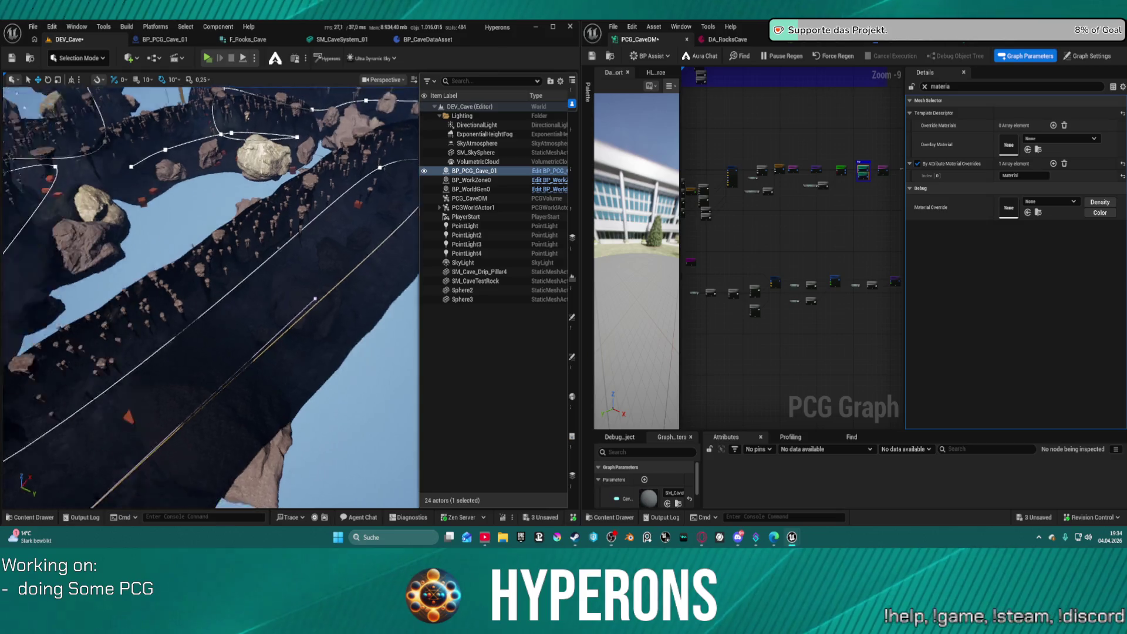
key("w")
Move two tunnel spline points to reshape the section, then select PCG_CaveDM.
left_click(407, 213)
left_click(403, 215)
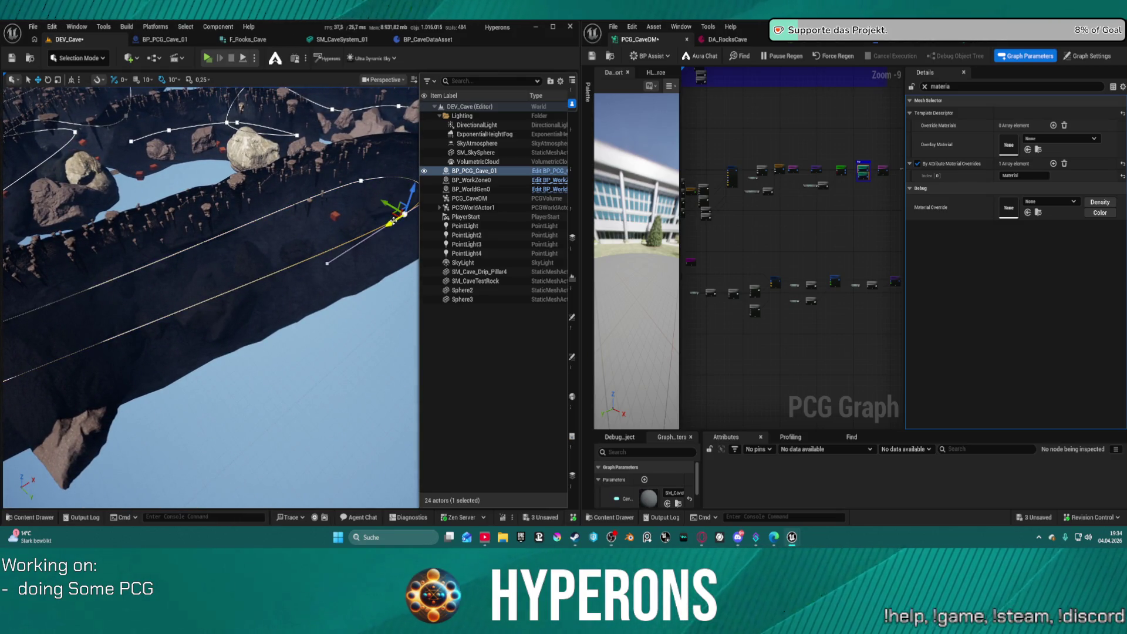
left_click_drag(378, 217, 351, 225)
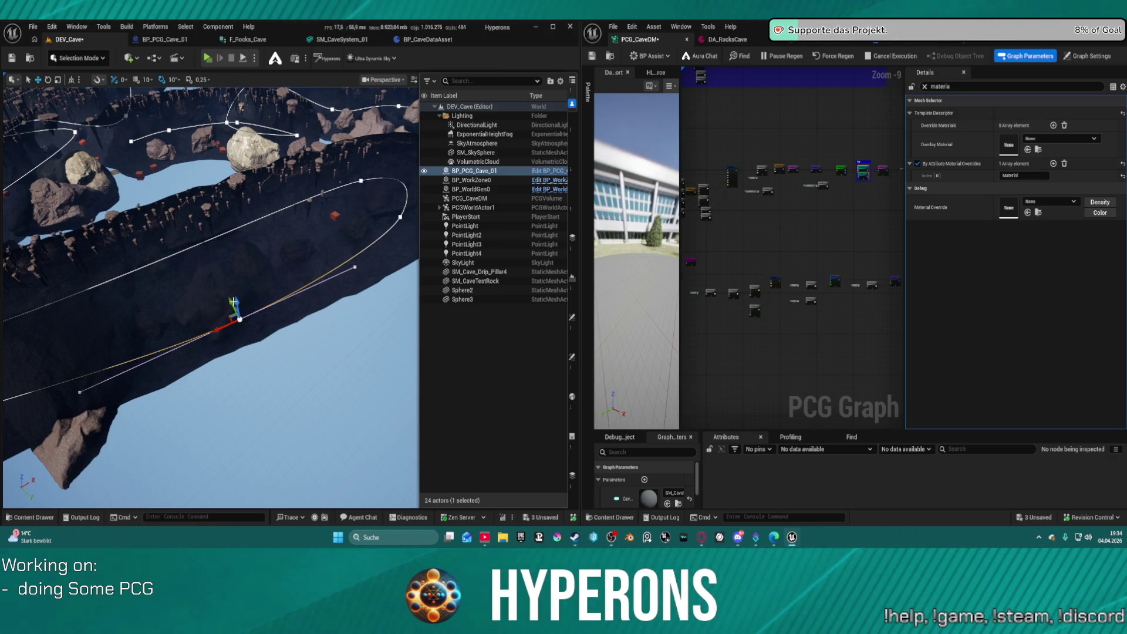
left_click_drag(234, 302, 213, 263)
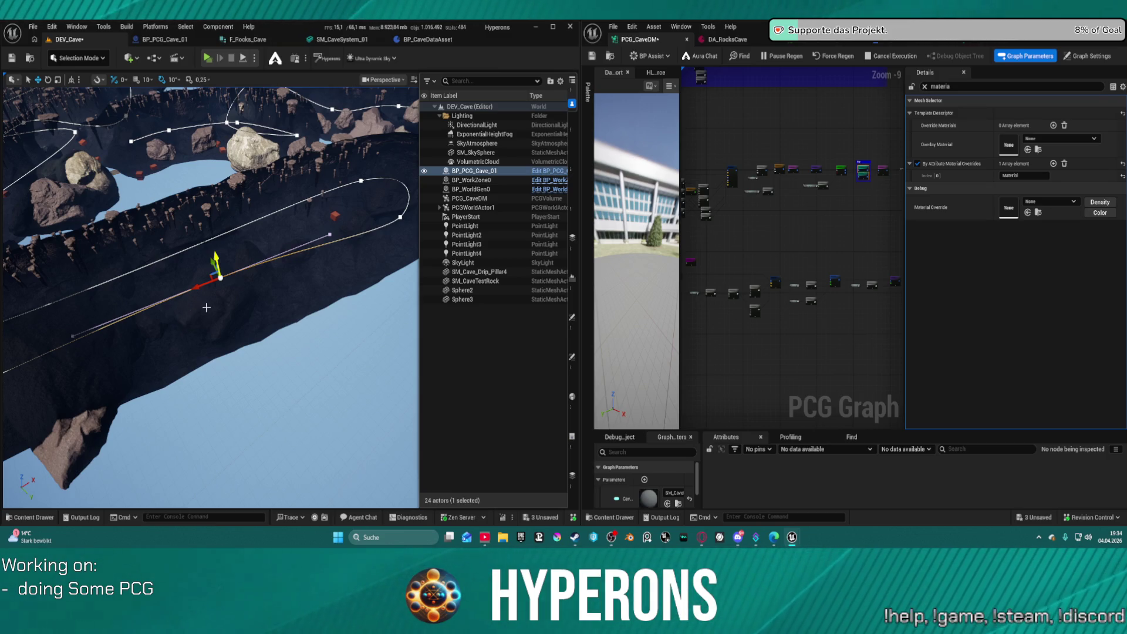
right_click(196, 342)
left_click(381, 347)
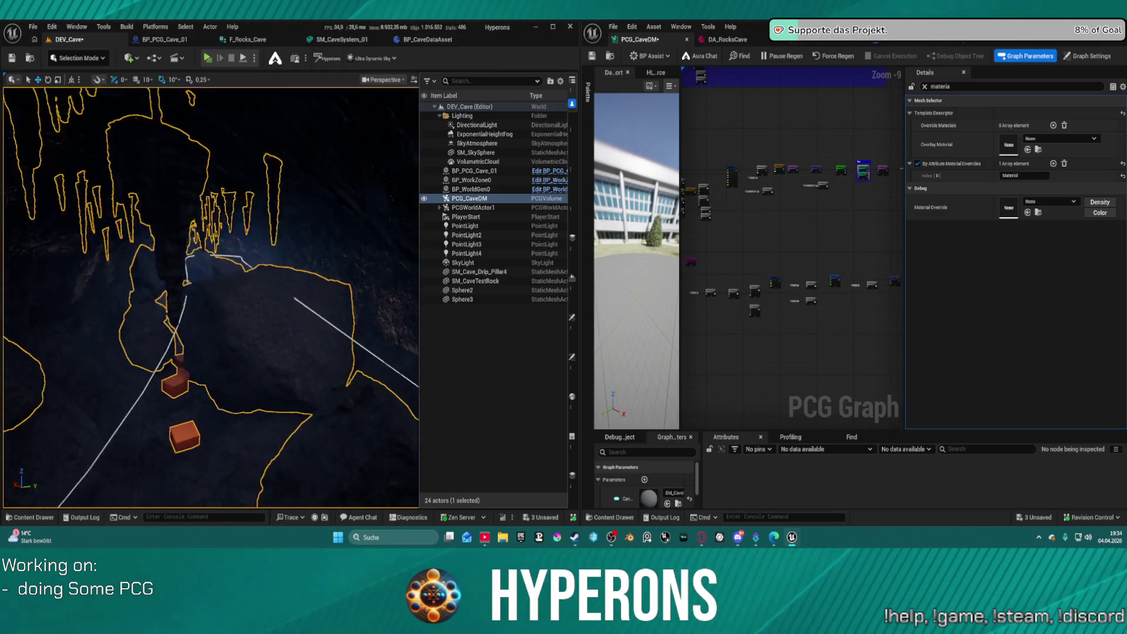
Rewire the node's Out pin into the Mesh Sampler's Execution Dependency input.
mouse_move(855, 161)
left_mouse_down()
mouse_move(845, 76)
mouse_move(845, 328)
mouse_move(851, 94)
mouse_move(866, 122)
mouse_move(854, 404)
left_mouse_up()
scroll(854, 404, "up", 10)
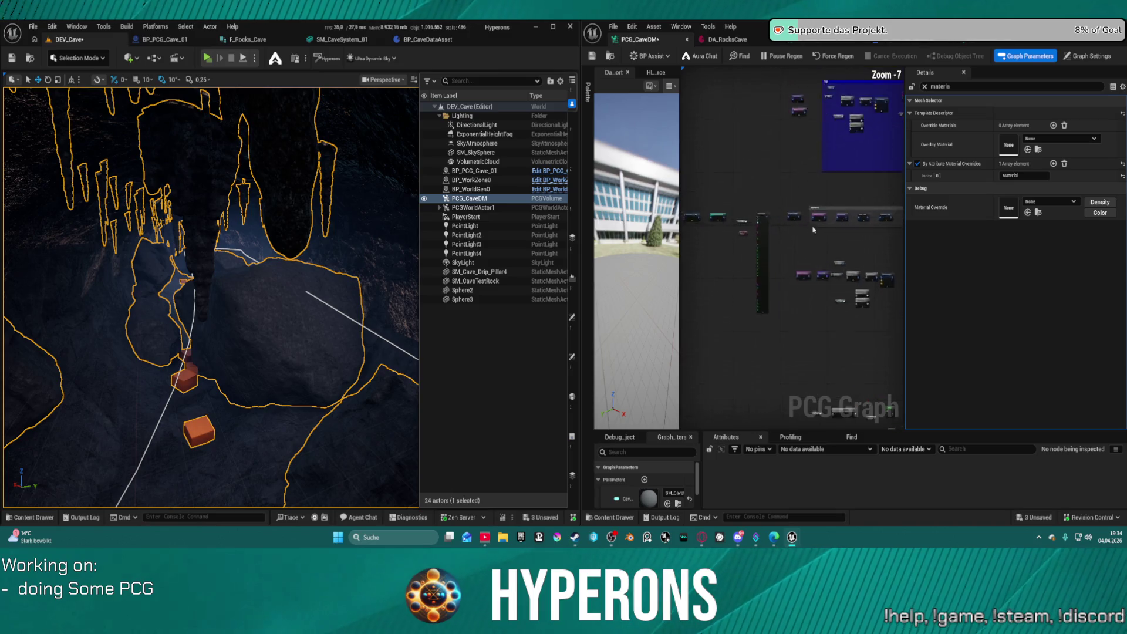
left_click_drag(705, 209, 782, 206)
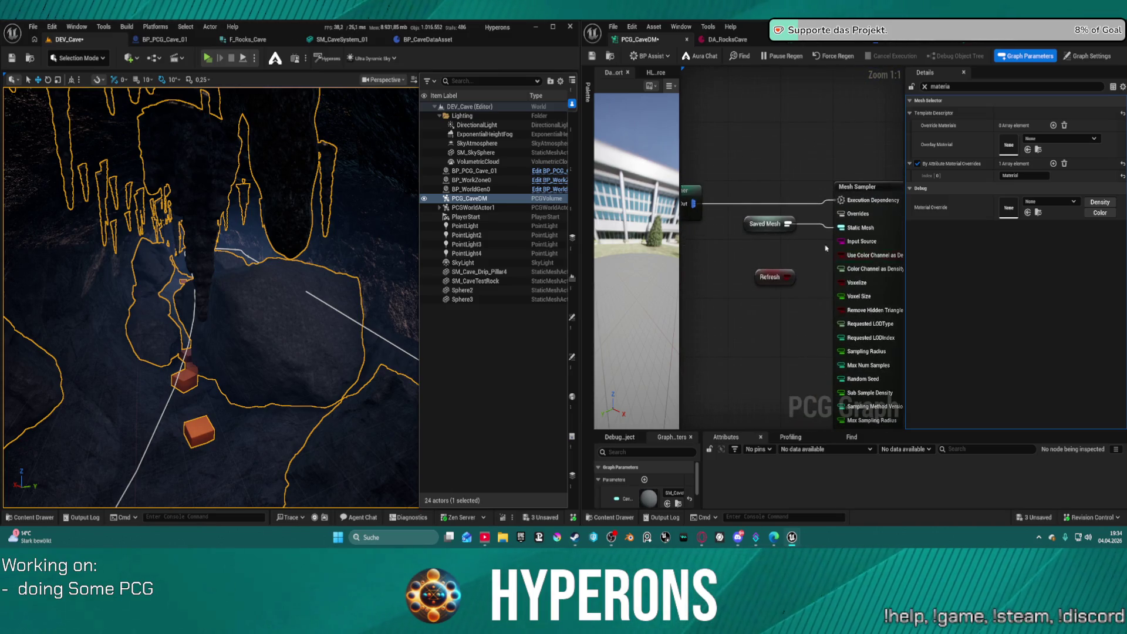
left_click(783, 207, "alt")
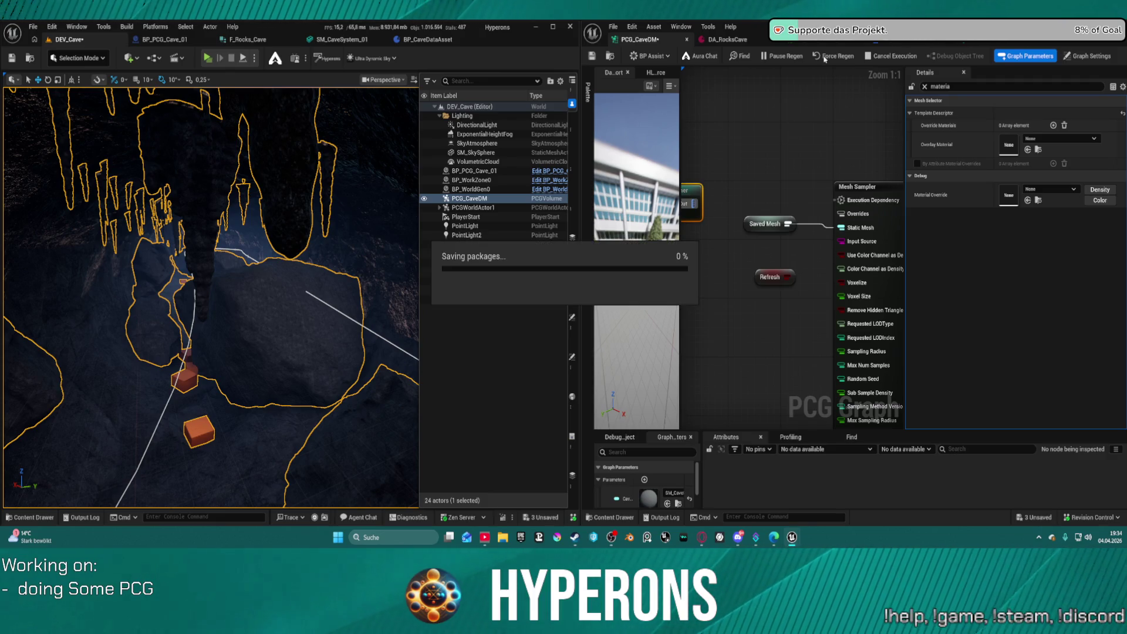
mouse_move(698, 204)
left_mouse_down()
mouse_move(781, 212)
mouse_move(844, 200)
left_mouse_up()
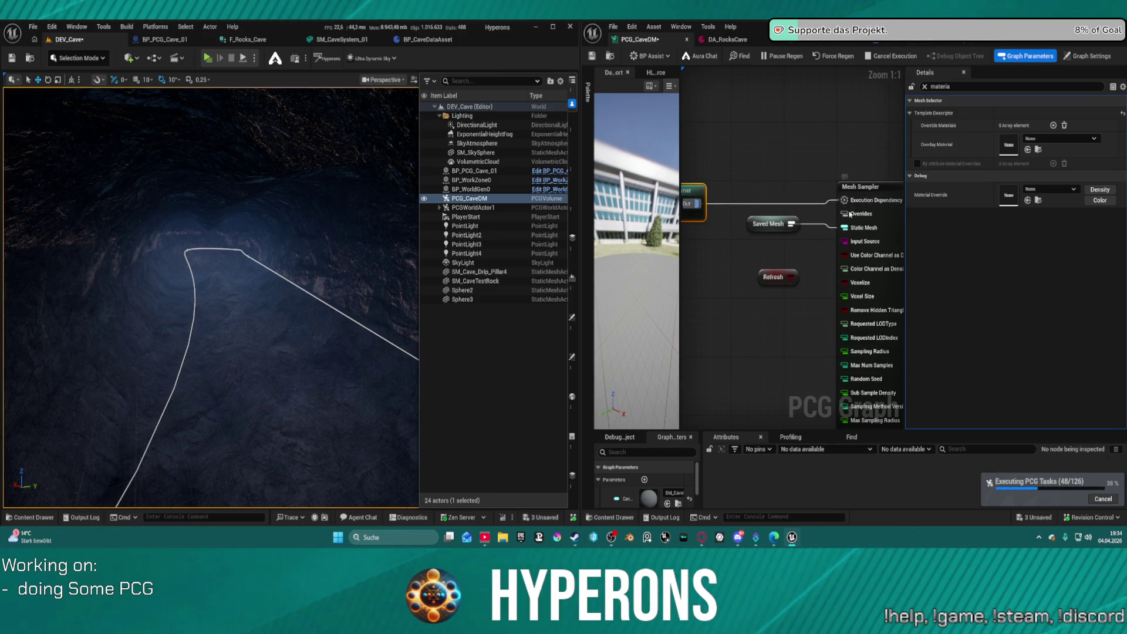
Save the graph, inspect the regenerated cave, and frame the whole Mesh Sampler node.
left_click(831, 234)
key("ctrl+s")
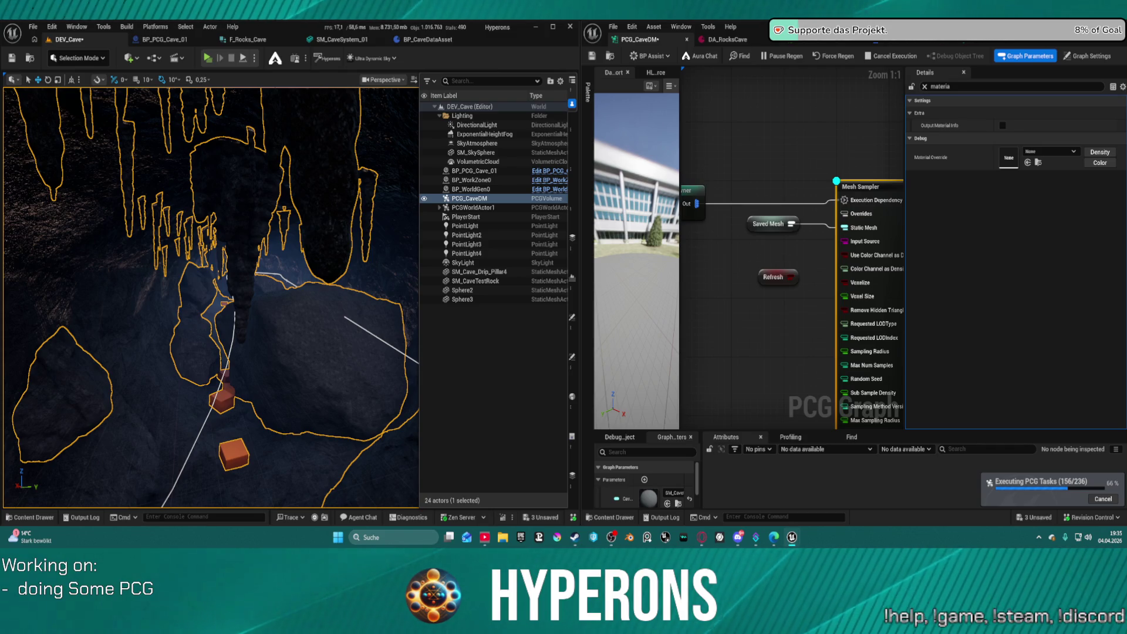
left_click_drag(315, 290, 303, 229)
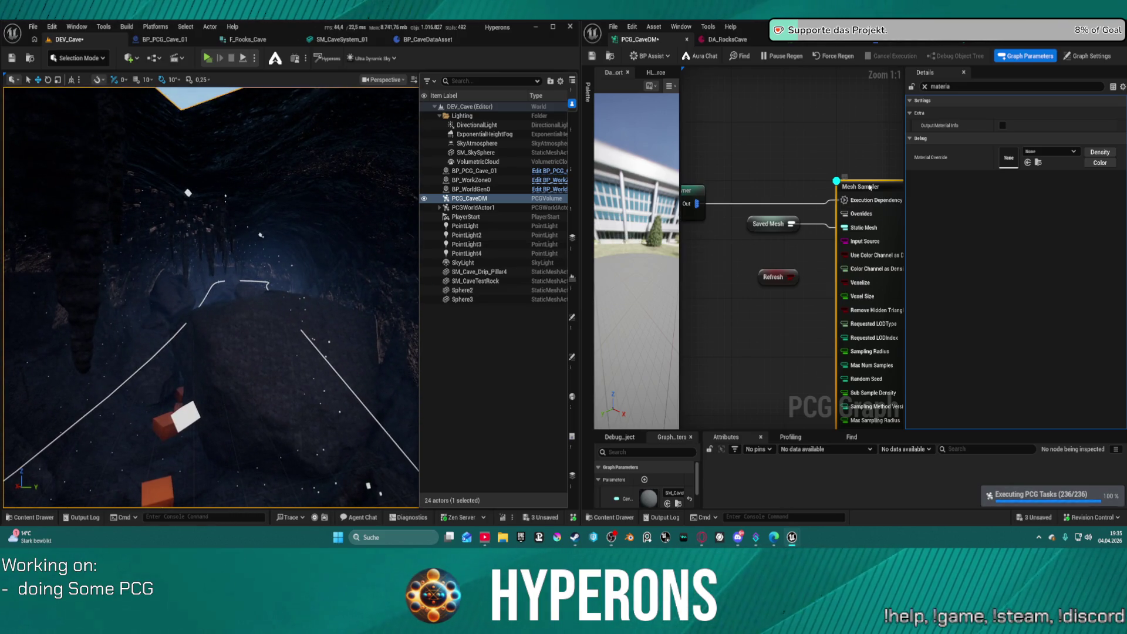
left_click_drag(710, 243, 640, 223)
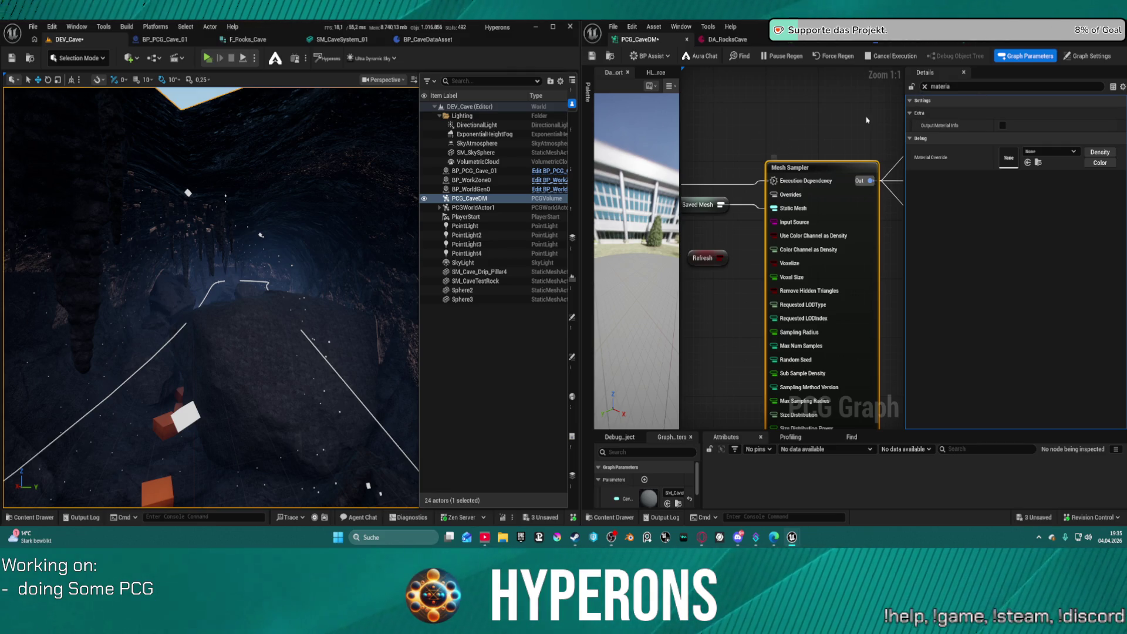
Clear the Details filter, turn Execution Dependency Required off, save, then turn it back on.
key("ctrl+s")
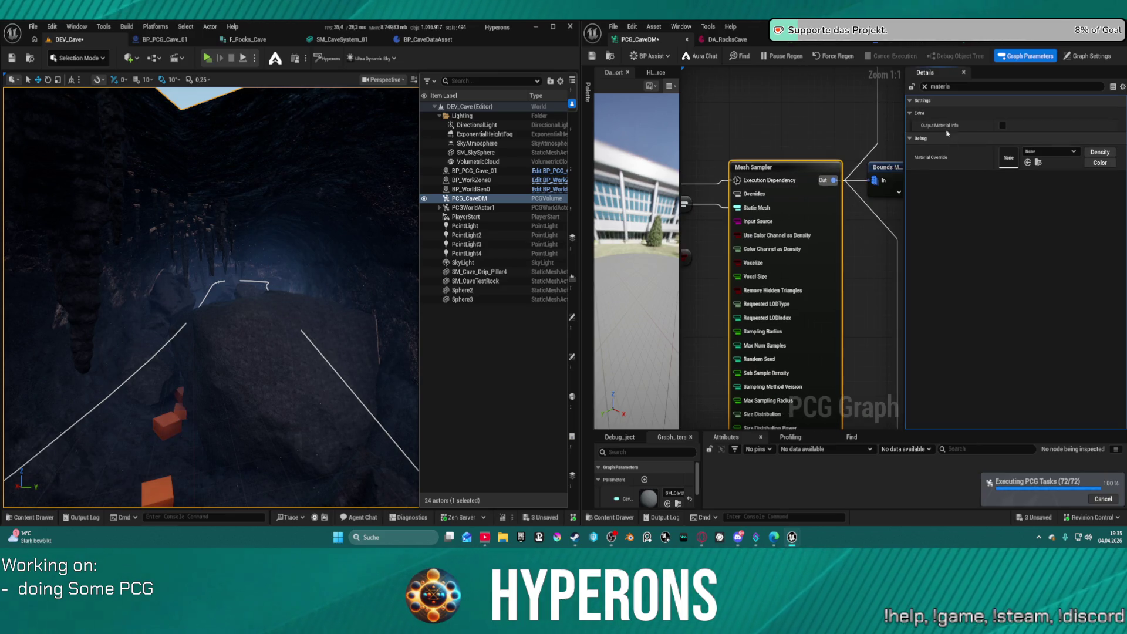
left_click(925, 87)
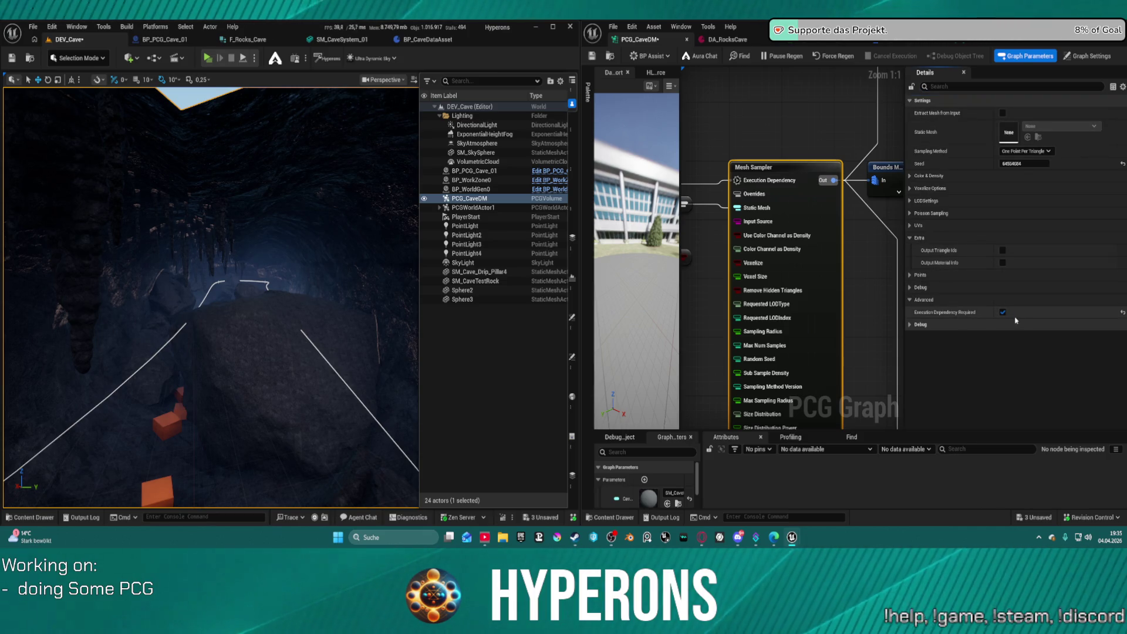
left_click(1003, 312)
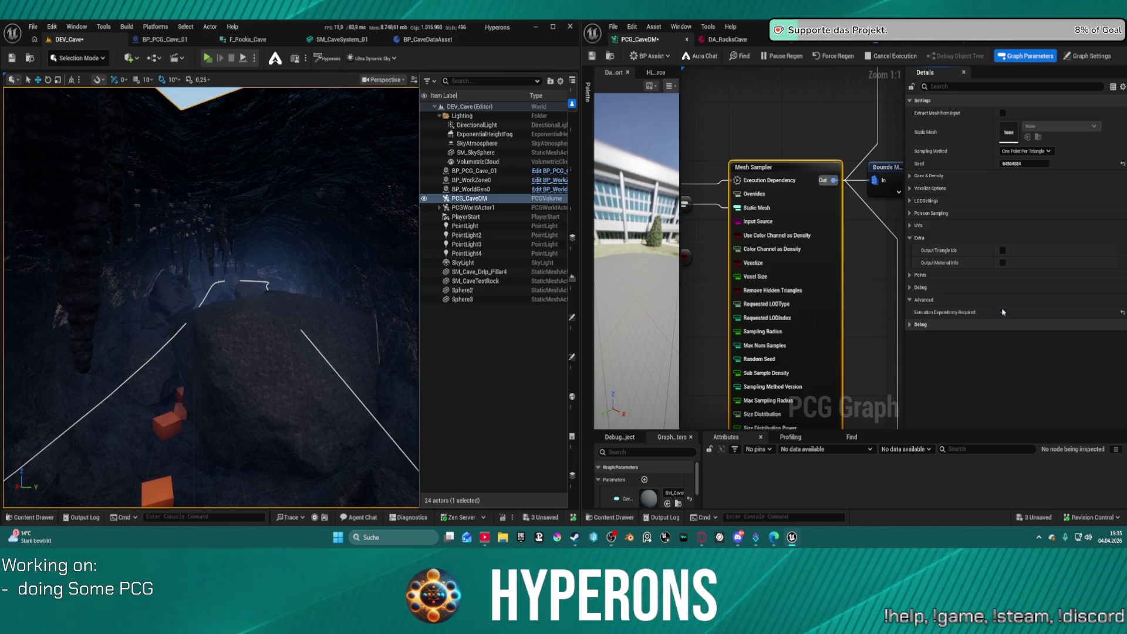
key("ctrl+s")
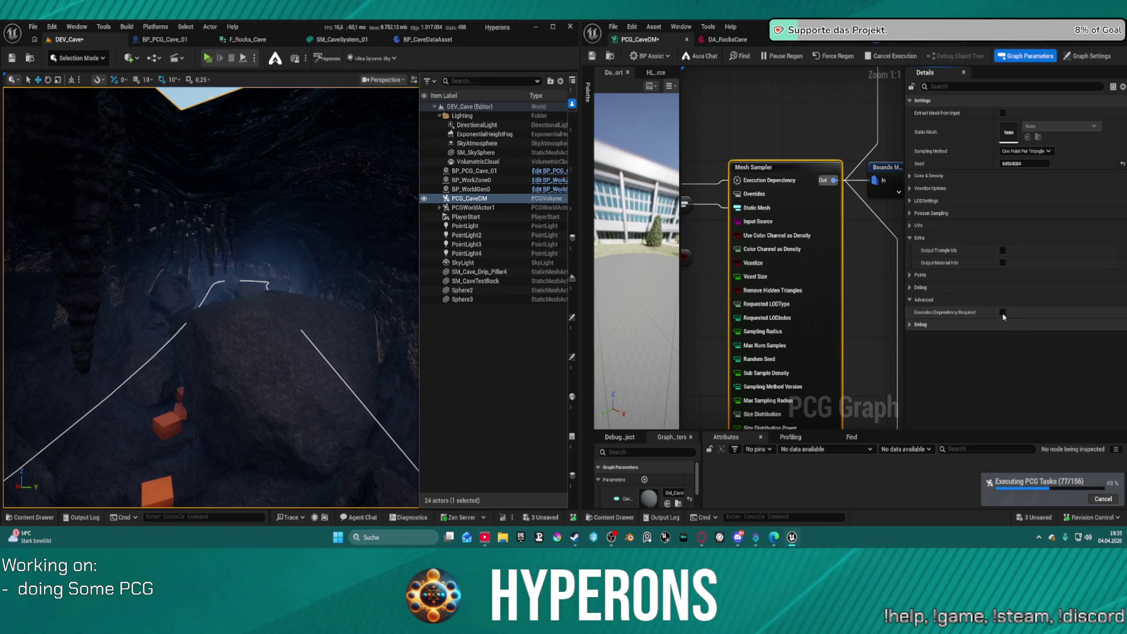
key("ctrl+s")
left_click(1002, 313)
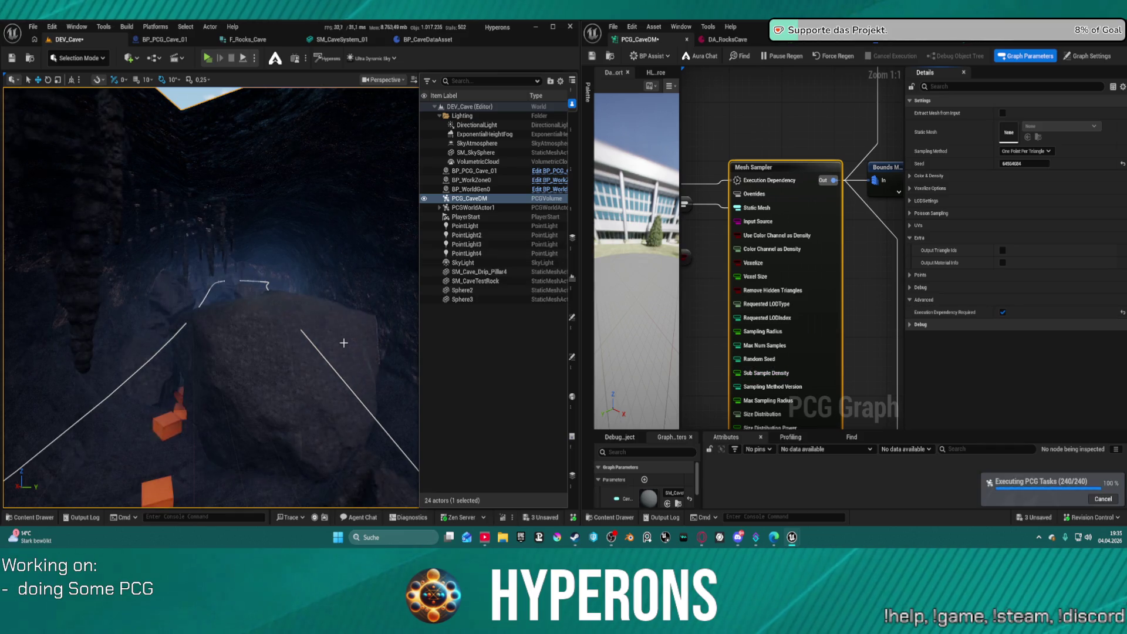
Regenerate the cave, save, reselect Mesh Sampler and switch Execution Dependency Required off again.
left_click(834, 56)
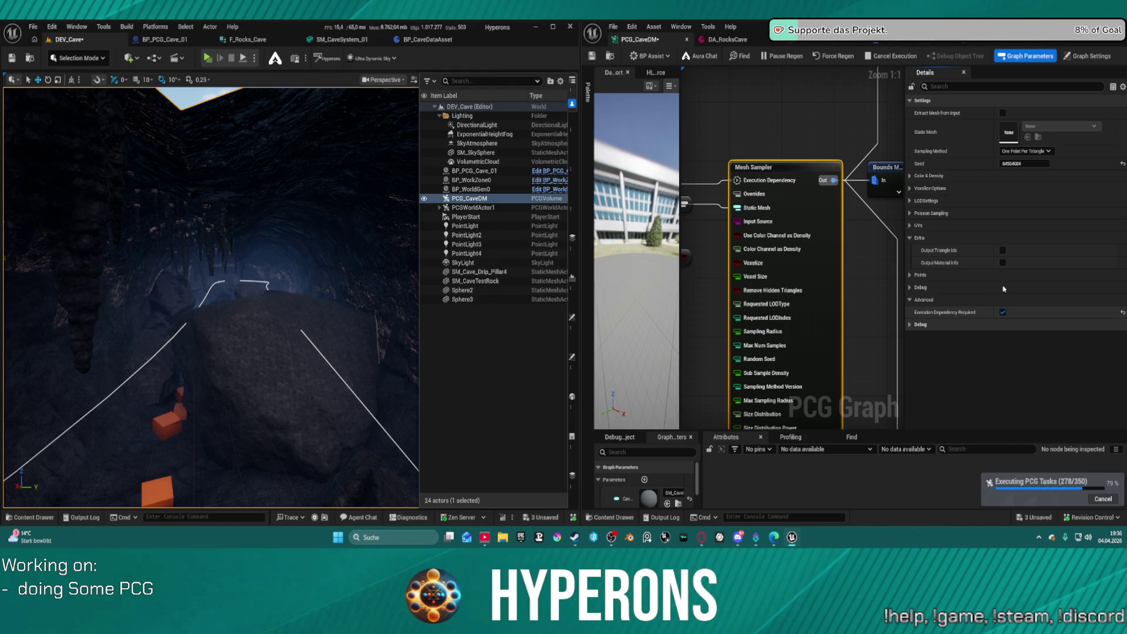
left_click(1002, 312)
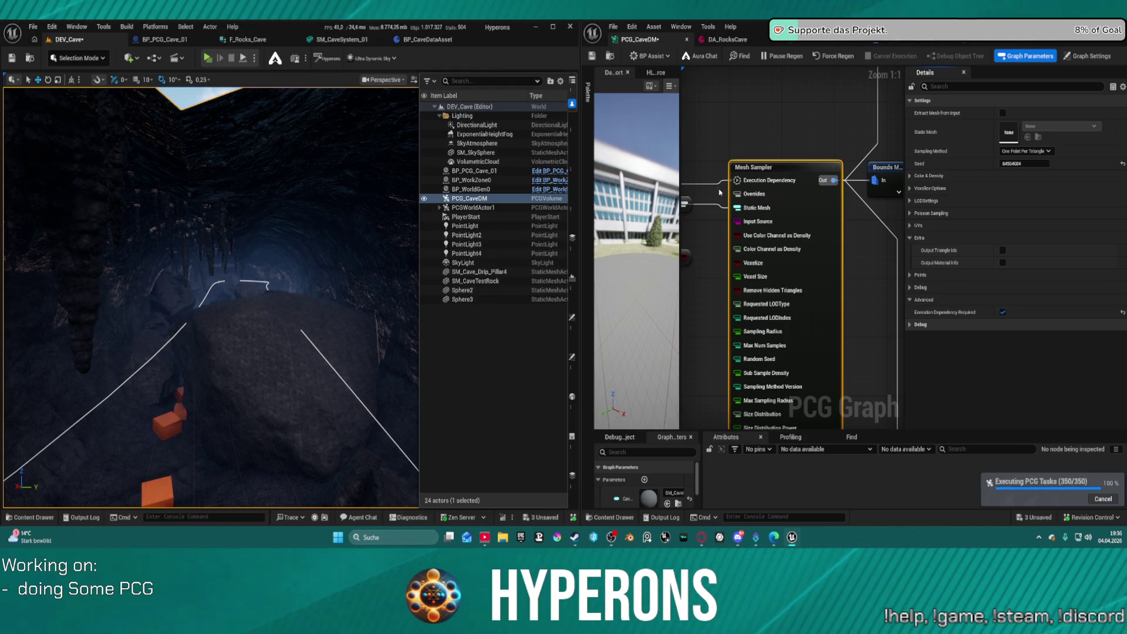
left_click(714, 183)
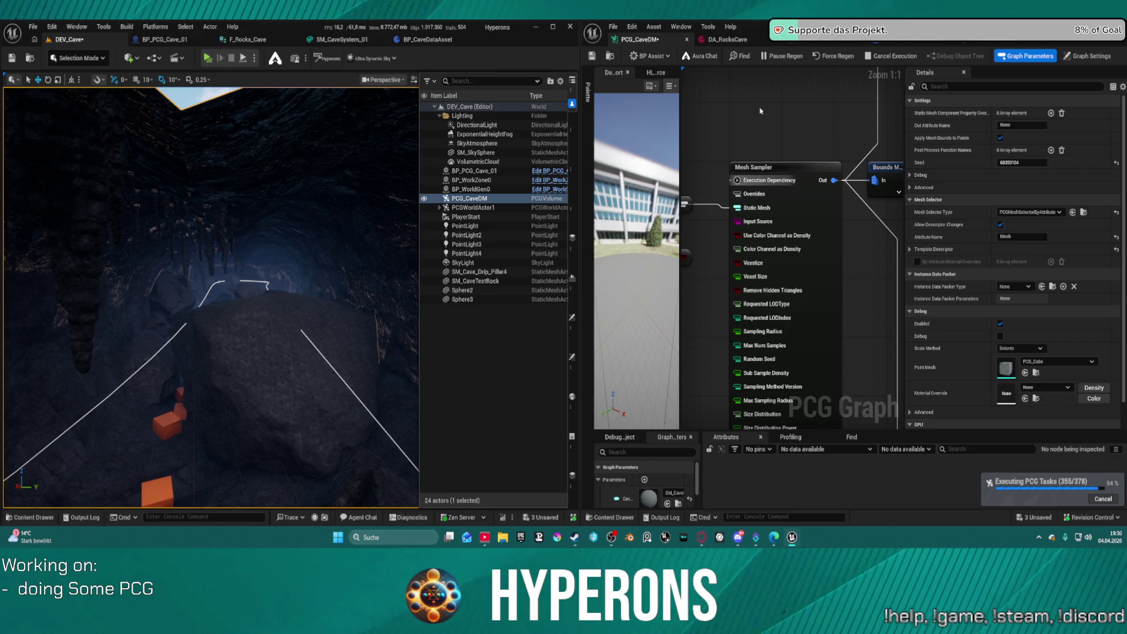
key("ctrl+s")
left_click(790, 179)
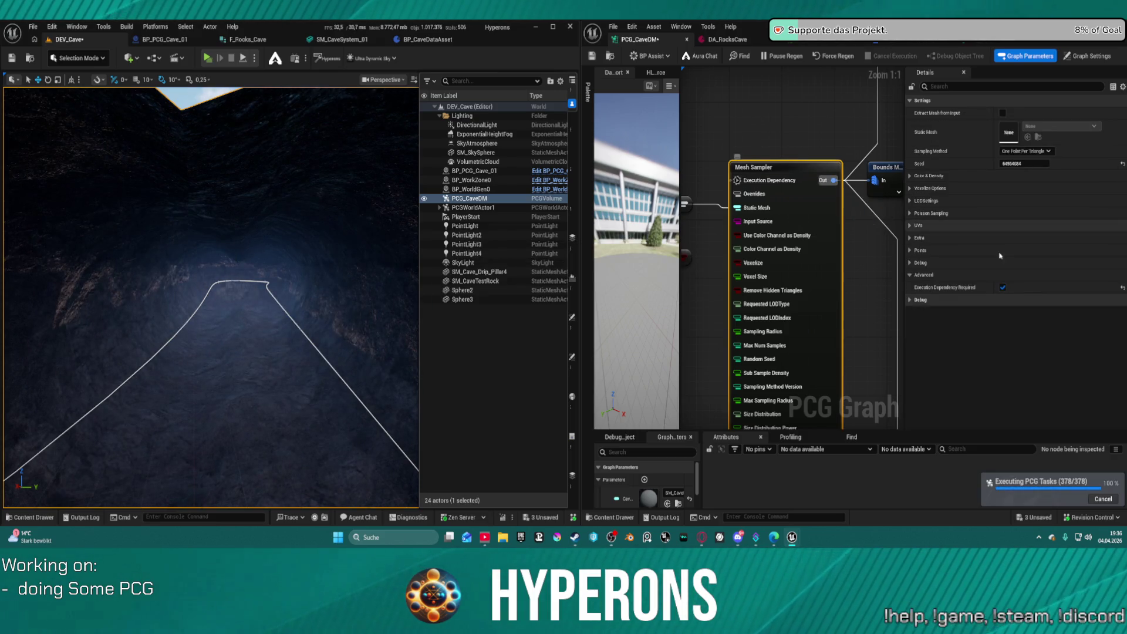
left_click(1003, 288)
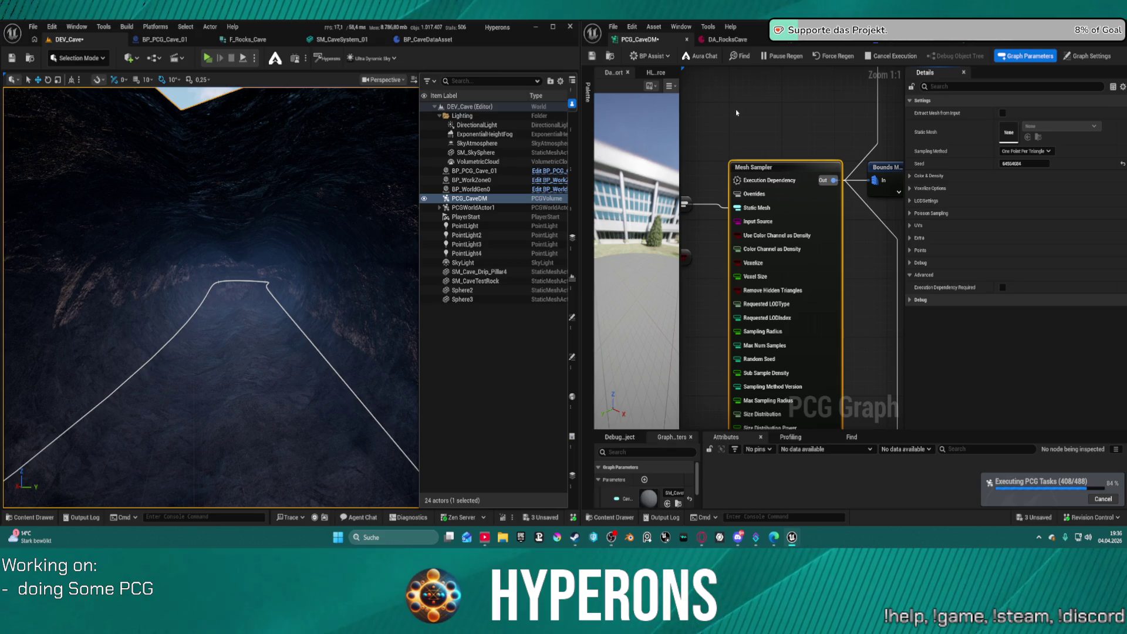
right_click(828, 124)
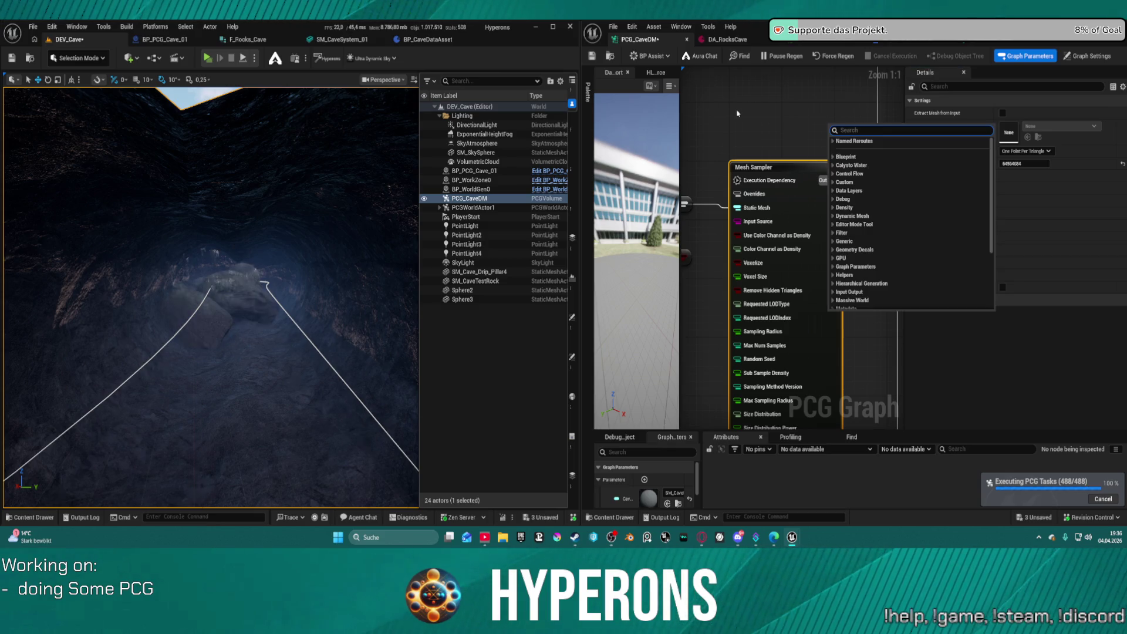
Reselect the Mesh Sampler, re-enable Execution Dependency Required, and save.
key("Escape")
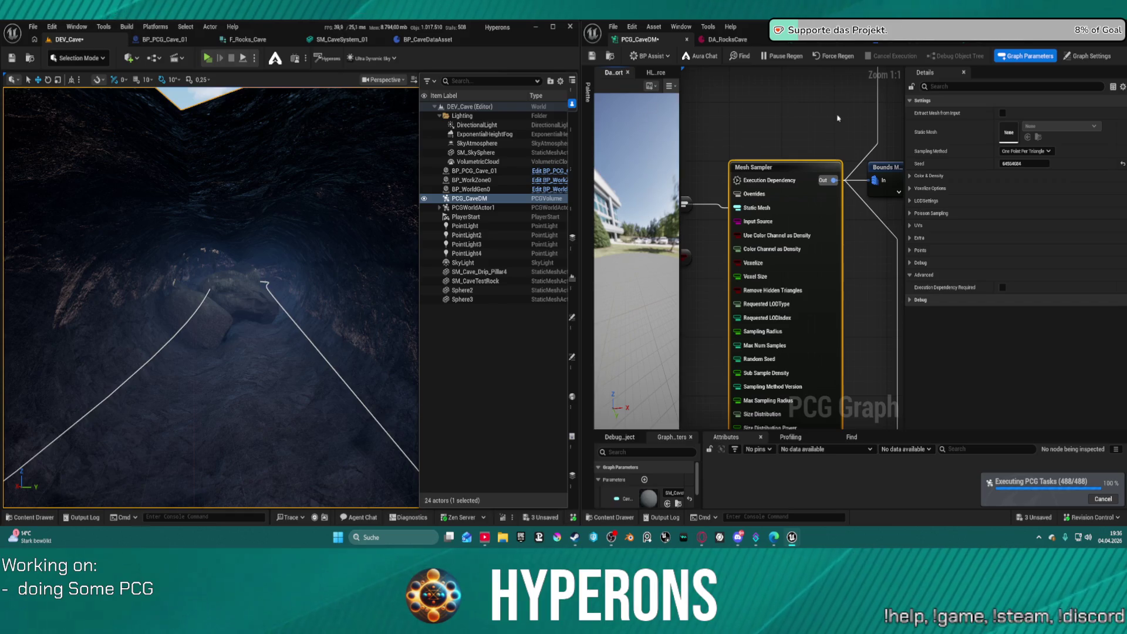
left_click_drag(687, 176, 818, 173)
left_click_drag(719, 180, 868, 177)
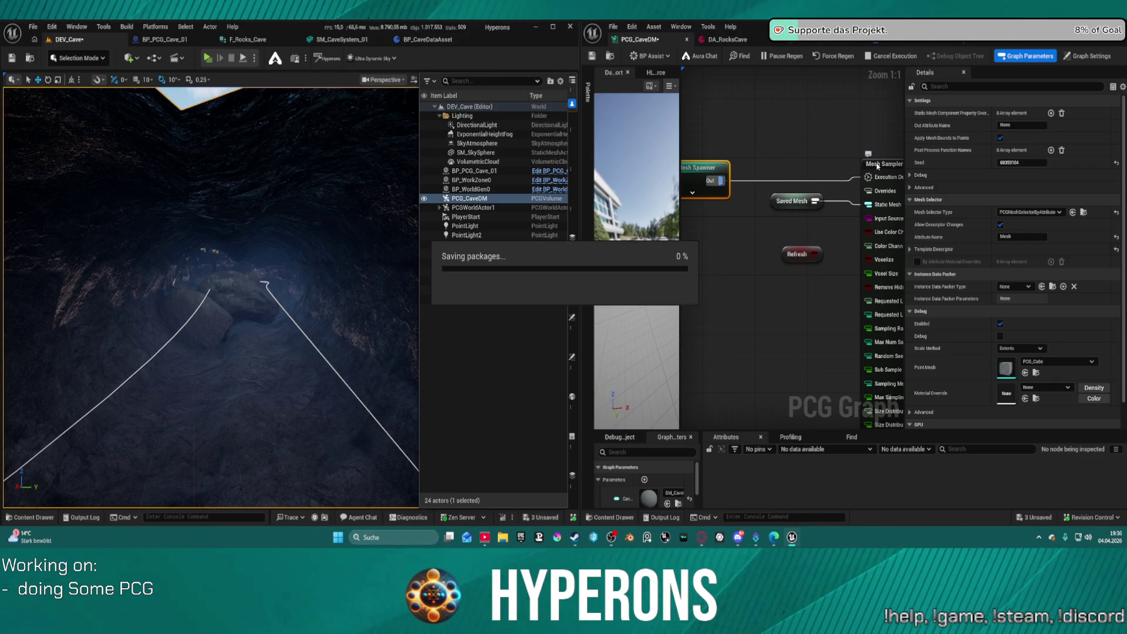
left_click(875, 164)
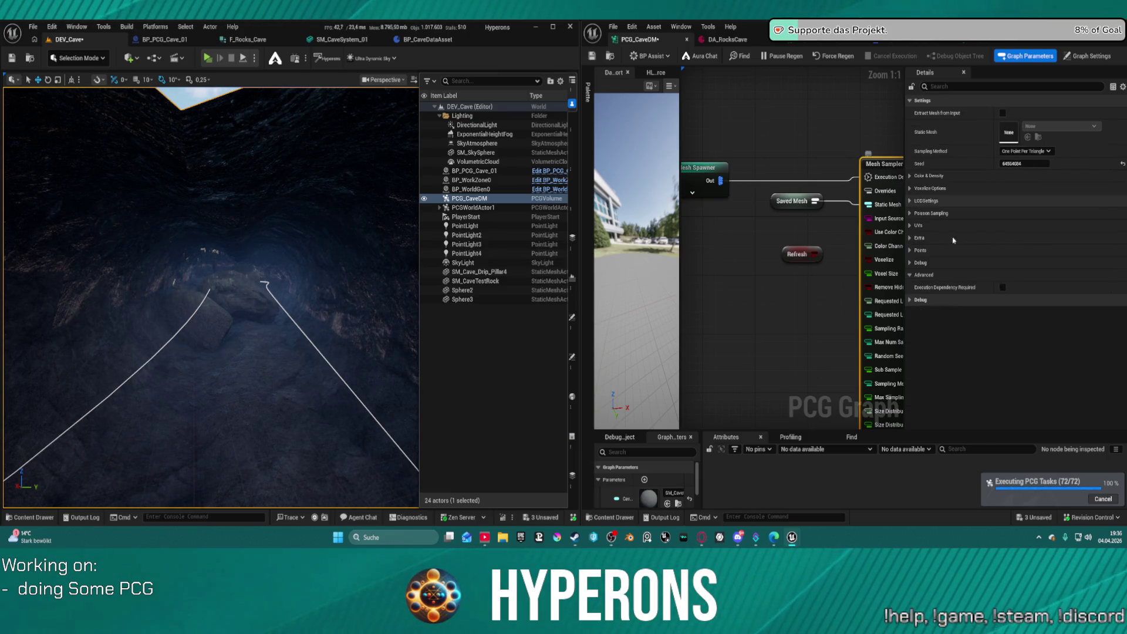
left_click(1003, 288)
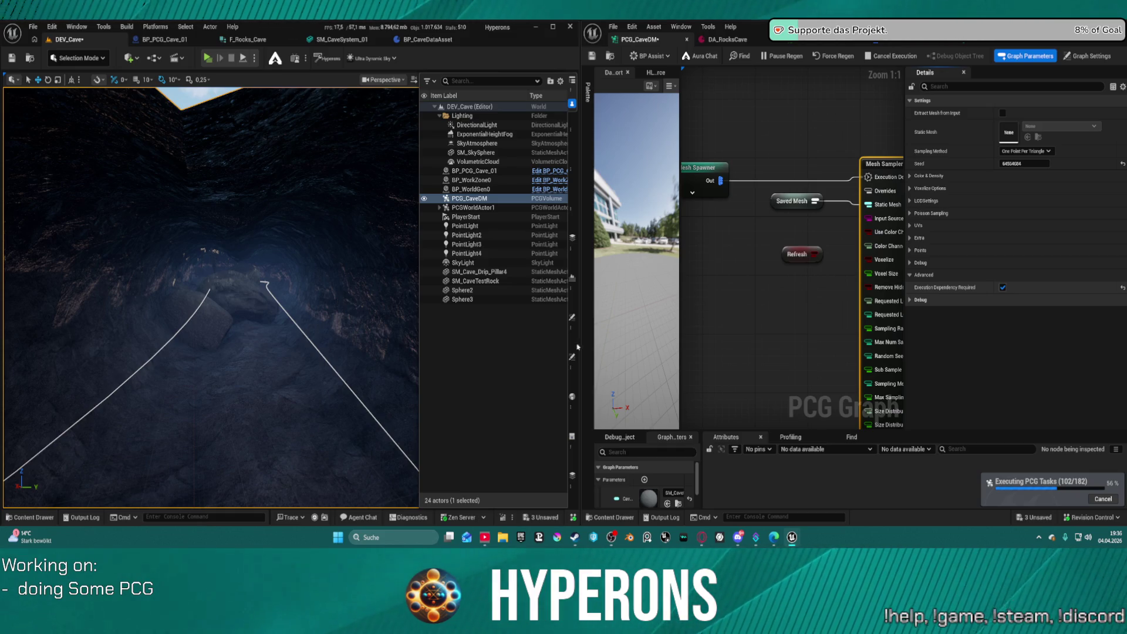
key("ctrl+s")
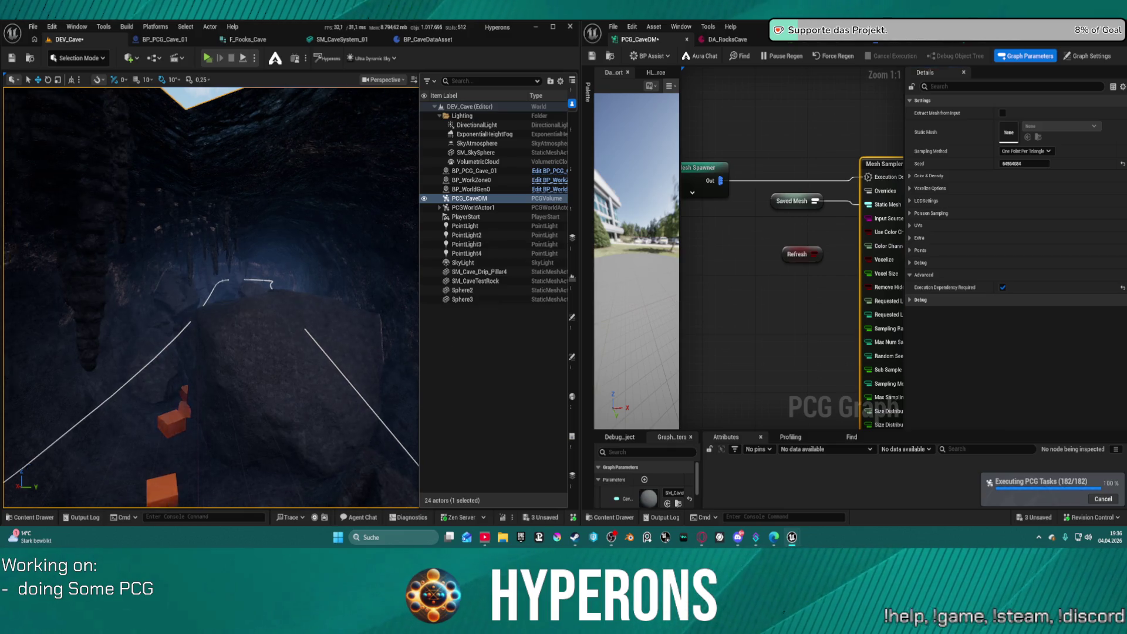
Orbit to a top-down view of the whole regenerated cave.
scroll(325, 359, "down", 10)
left_click_drag(211, 293, 211, 382)
scroll(210, 297, "up", 5)
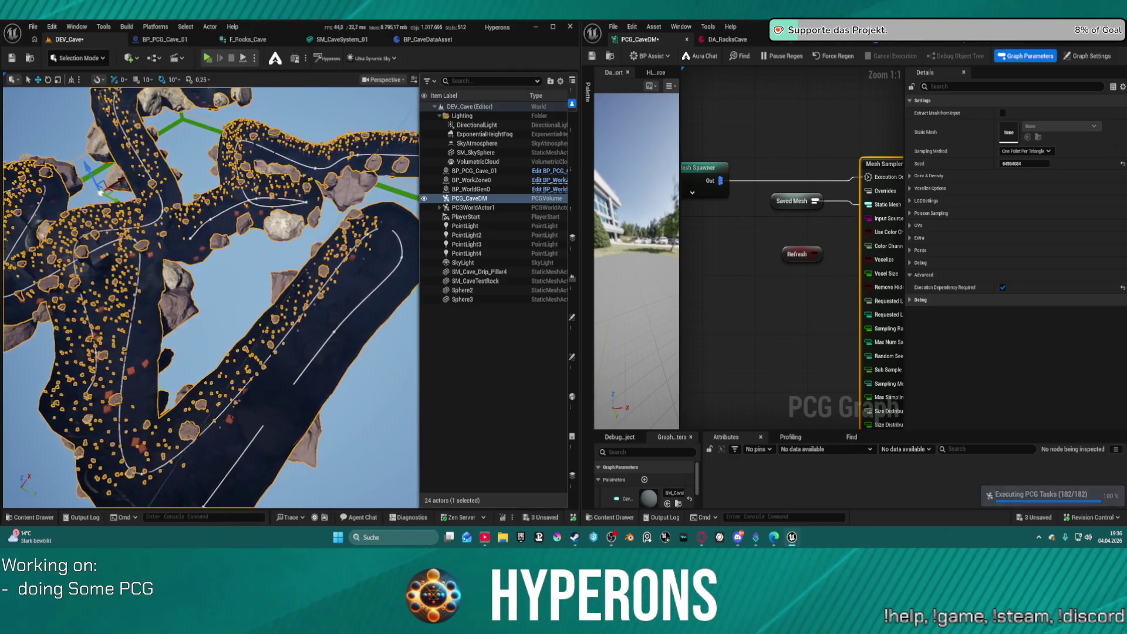
Tilt and zoom the viewport for a close angled look at the crates and rocks.
left_click_drag(211, 293, 212, 212)
scroll(210, 298, "up", 10)
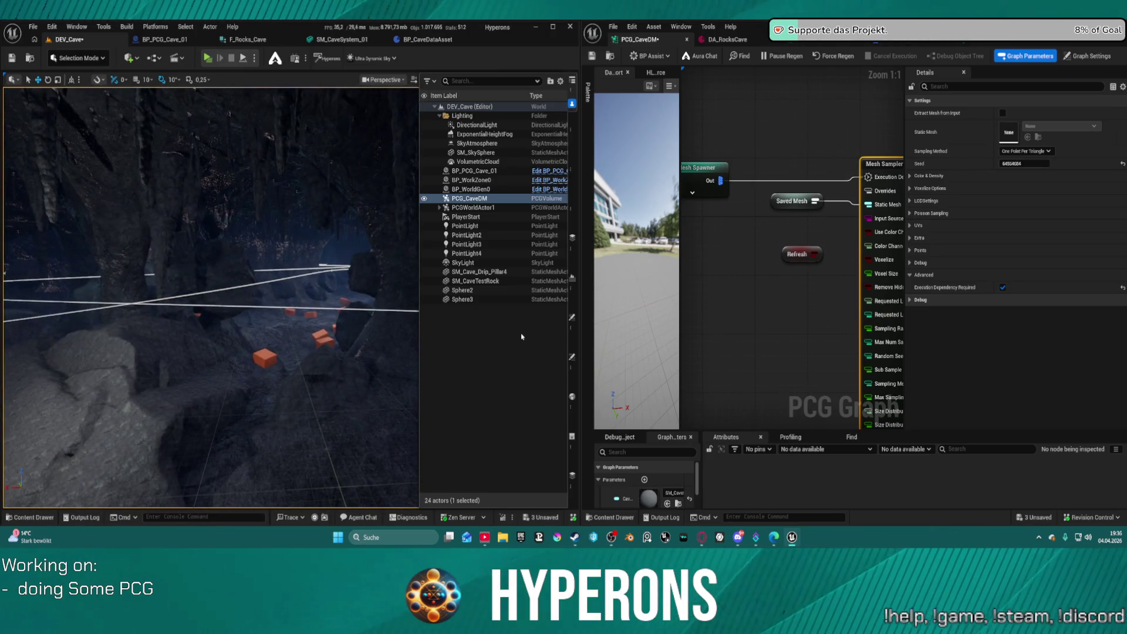